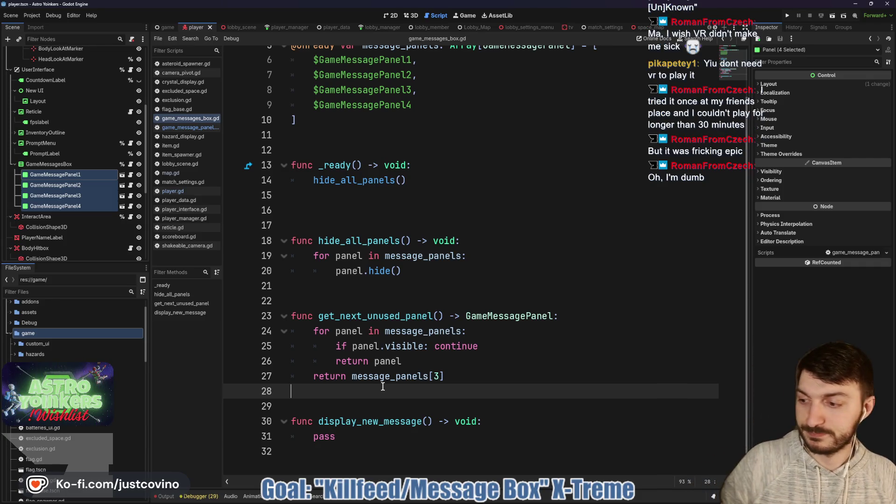
# - In display_new_message, replace pass with a panel assigned from get_next_unused_panel()
pyautogui.click(376, 404)
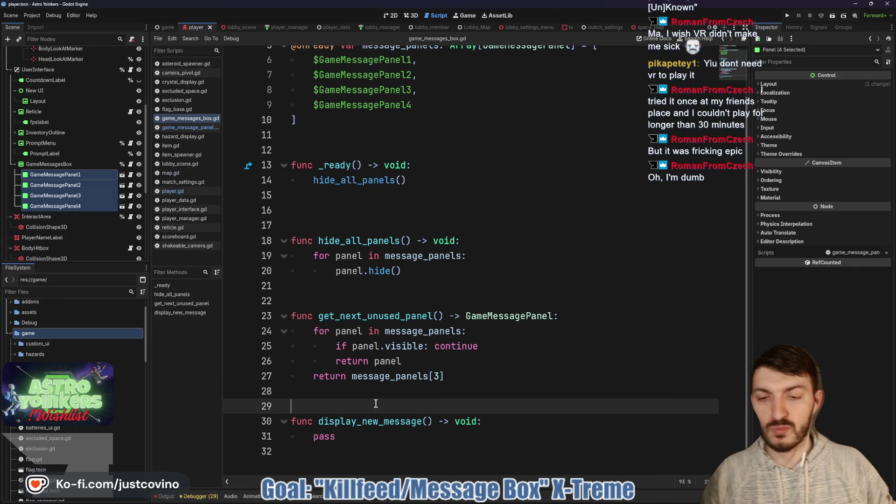
pyautogui.click(366, 437)
pyautogui.press('BackSpace')
pyautogui.press('BackSpace')
pyautogui.press('BackSpace')
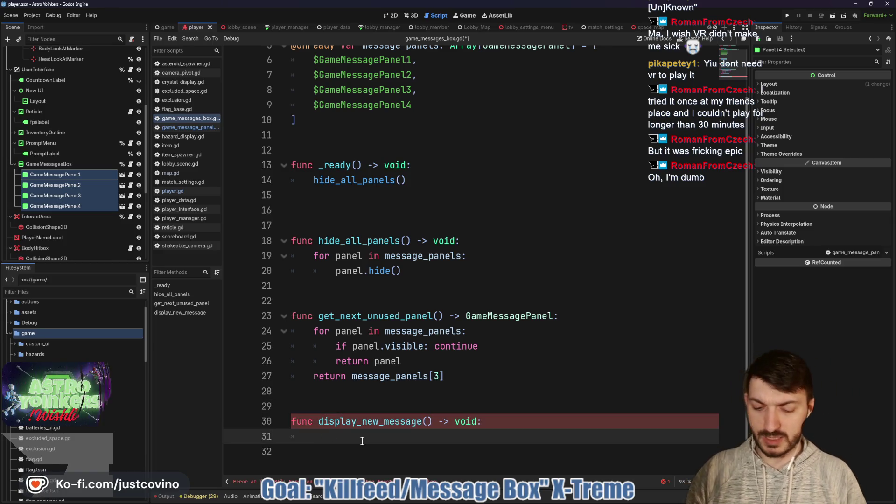
pyautogui.write('varpanel')
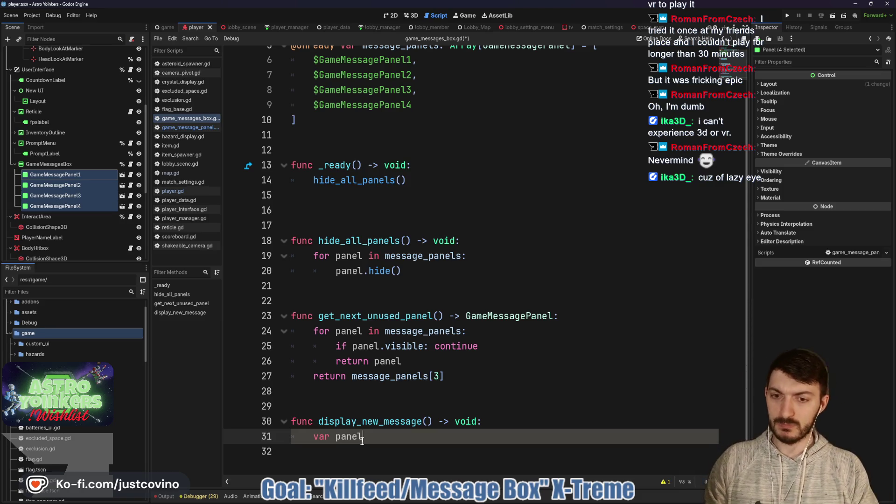
pyautogui.write('=')
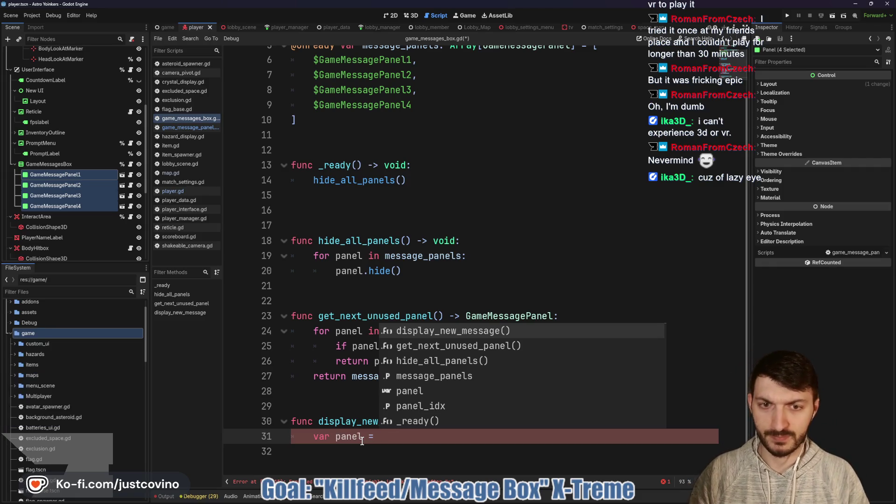
pyautogui.write('get')
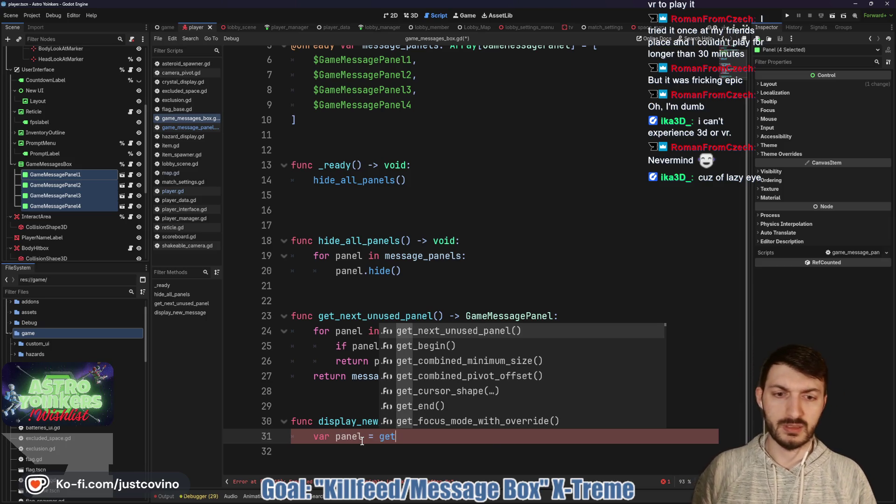
pyautogui.press('Return')
pyautogui.press('Return')
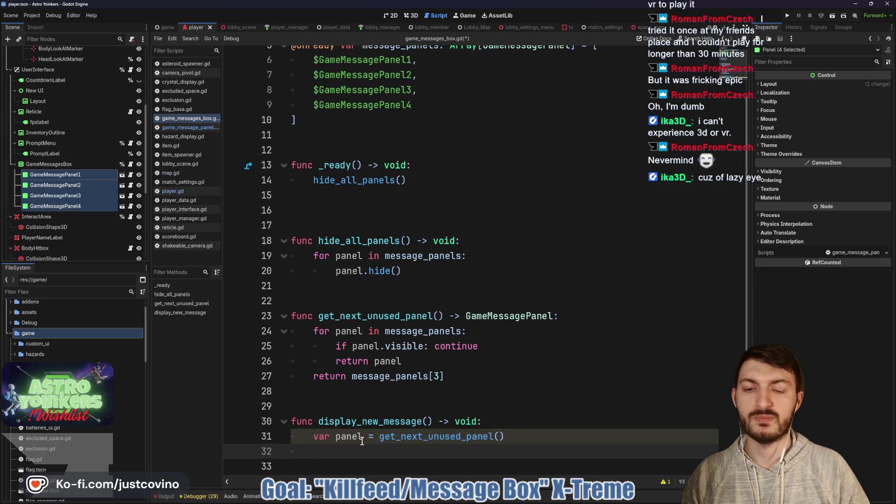
# - Label the panel "test" with set_label and call panel.display_message()
pyautogui.write('panel.')
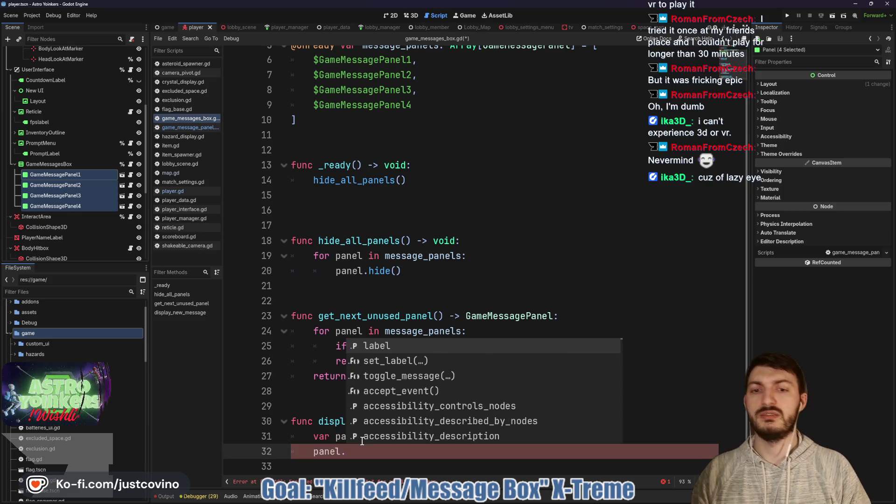
pyautogui.write('set')
pyautogui.press('Return')
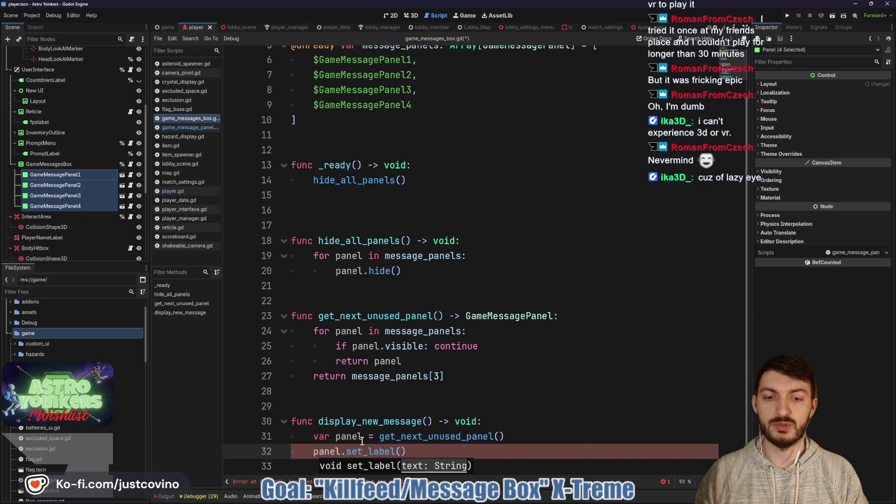
pyautogui.write('"test')
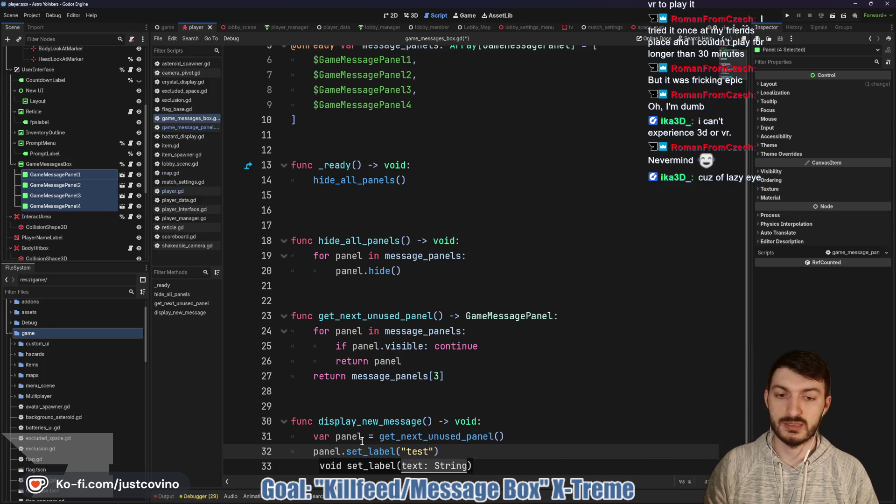
pyautogui.click(454, 449)
pyautogui.press('Return')
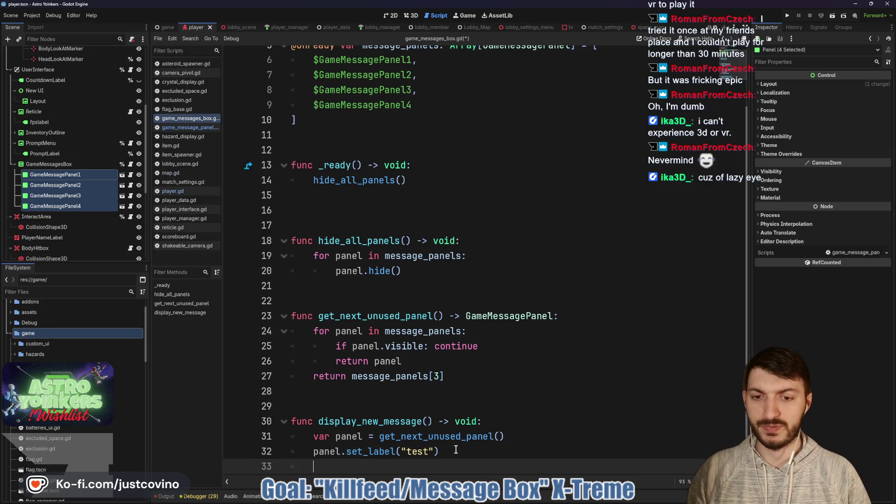
pyautogui.write('panel.')
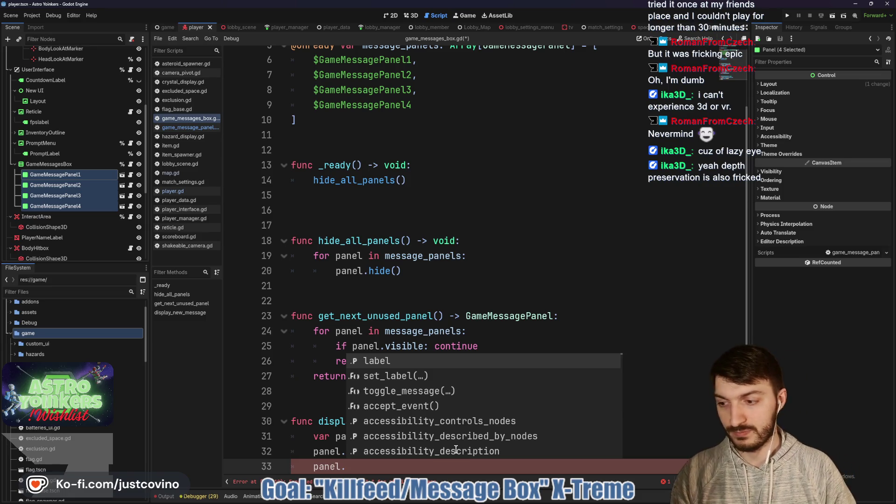
pyautogui.write('display')
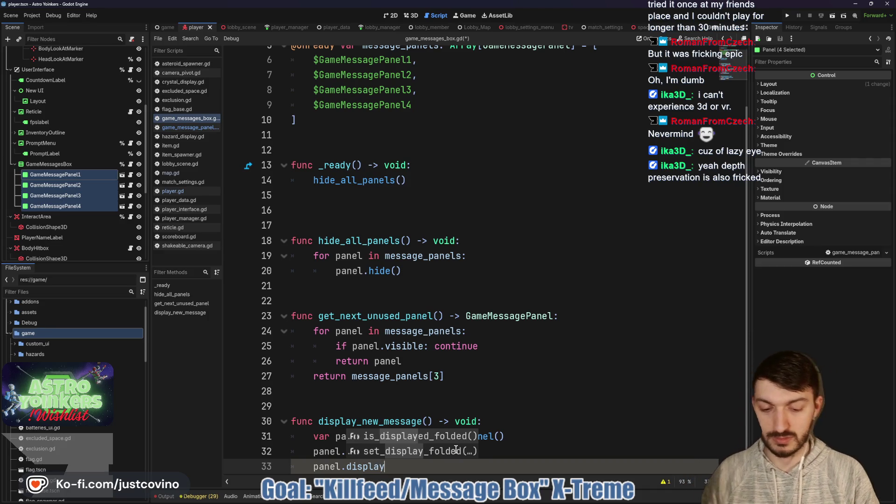
pyautogui.write('_mess')
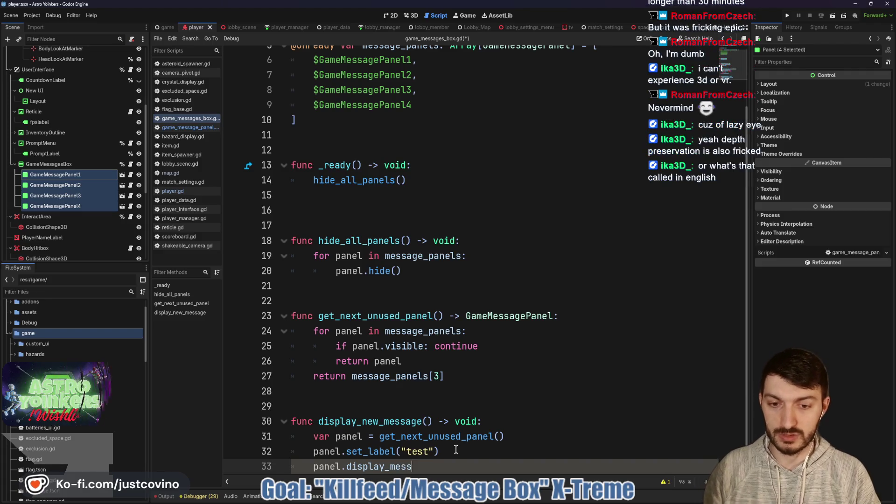
pyautogui.write('age(')
pyautogui.press('Return')
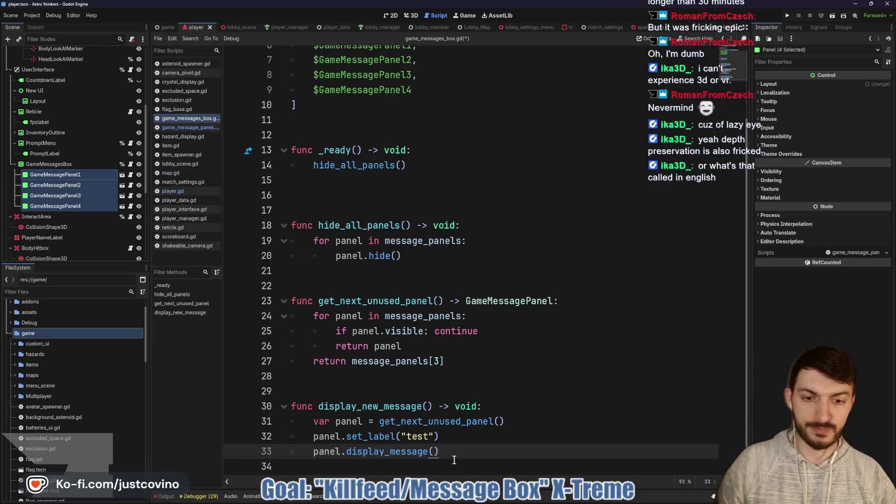
# - Open game_message_panel.gd and select the TODO comment on line 11
pyautogui.click(370, 208)
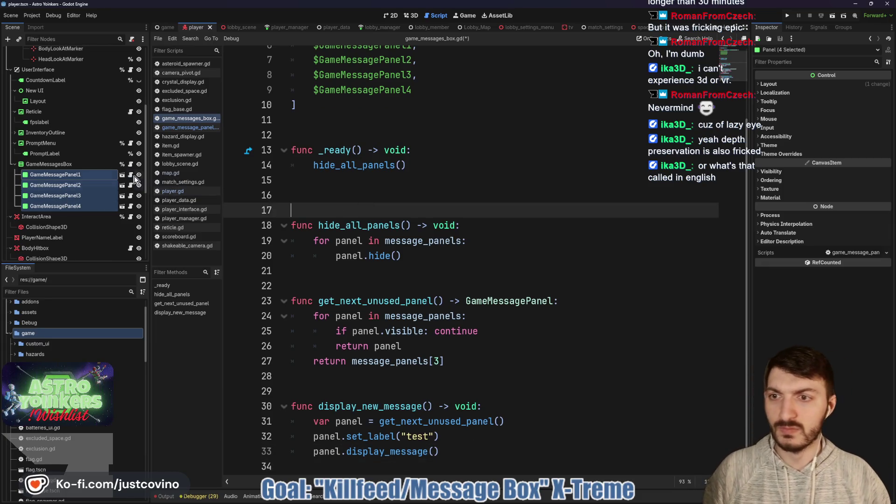
pyautogui.click(132, 175)
pyautogui.moveTo(581, 206); pyautogui.dragTo(257, 205)
# - Delete the TODO comment and turn toggle_message(is_toggled) into a parameterless display_message()
pyautogui.press('BackSpace')
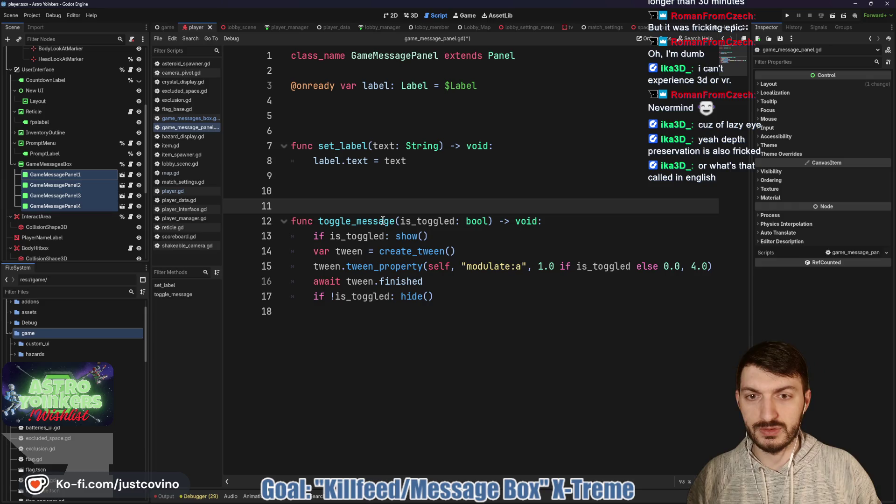
pyautogui.moveTo(350, 221)
pyautogui.mouseDown()
pyautogui.moveTo(319, 221)
pyautogui.moveTo(347, 222)
pyautogui.mouseUp()
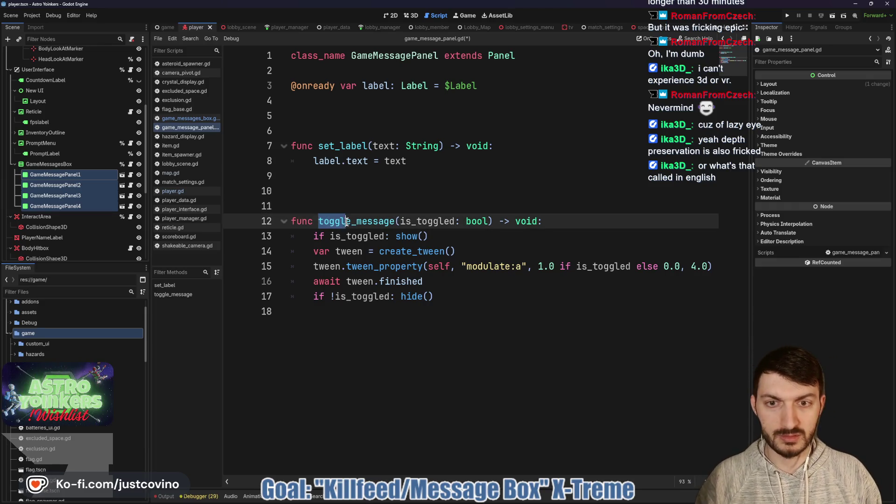
pyautogui.write('display')
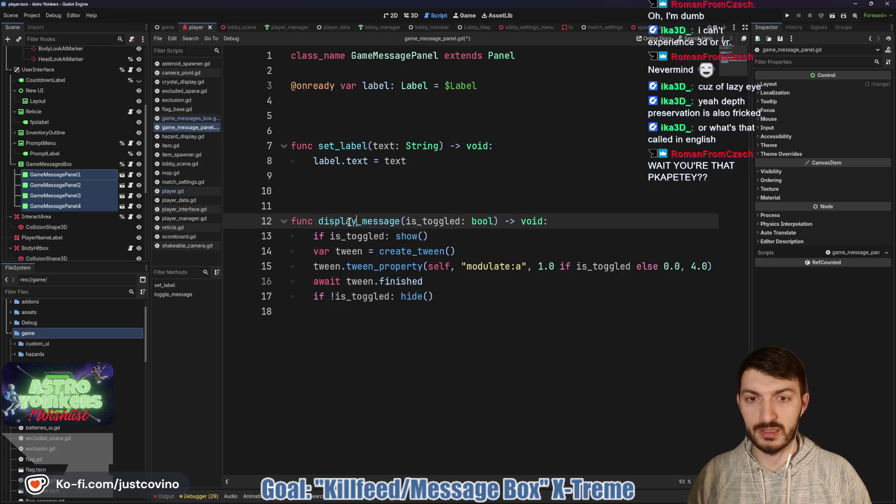
pyautogui.moveTo(494, 221); pyautogui.dragTo(295, 240)
pyautogui.press('BackSpace')
pyautogui.press('BackSpace')
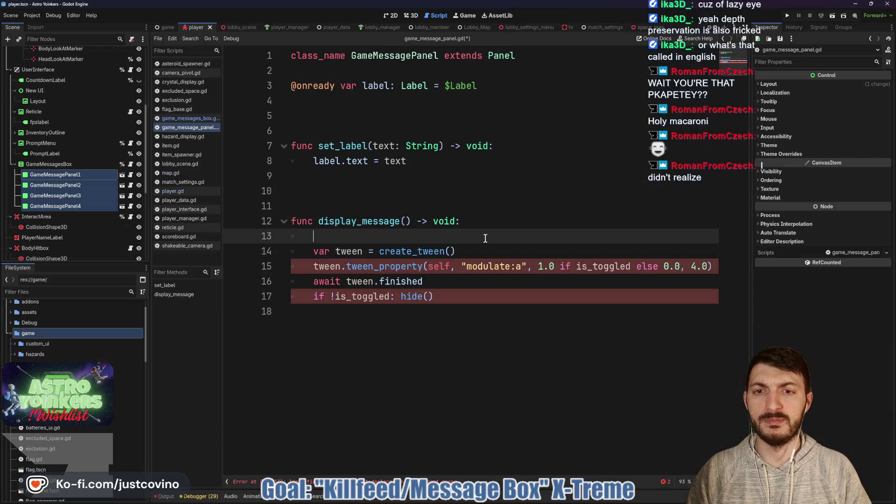
# - Make the function body call show() and delete the old fade tween lines
pyautogui.write('show')
pyautogui.press('Return')
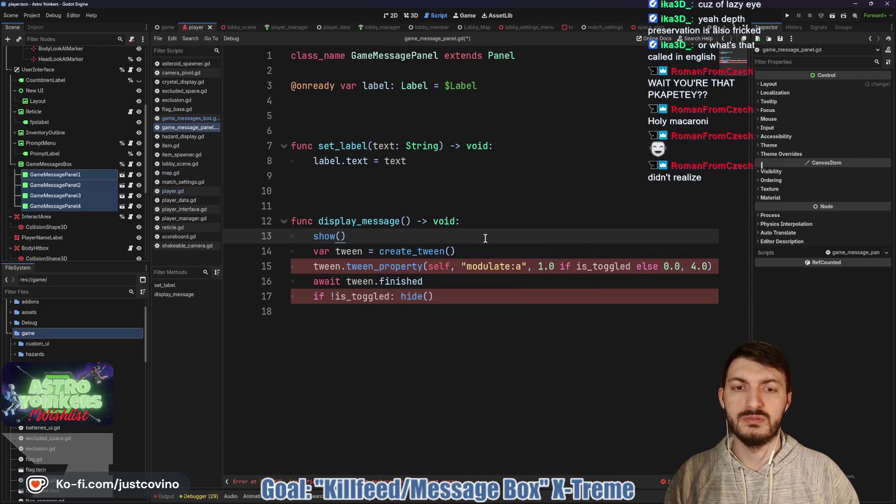
pyautogui.click(437, 273)
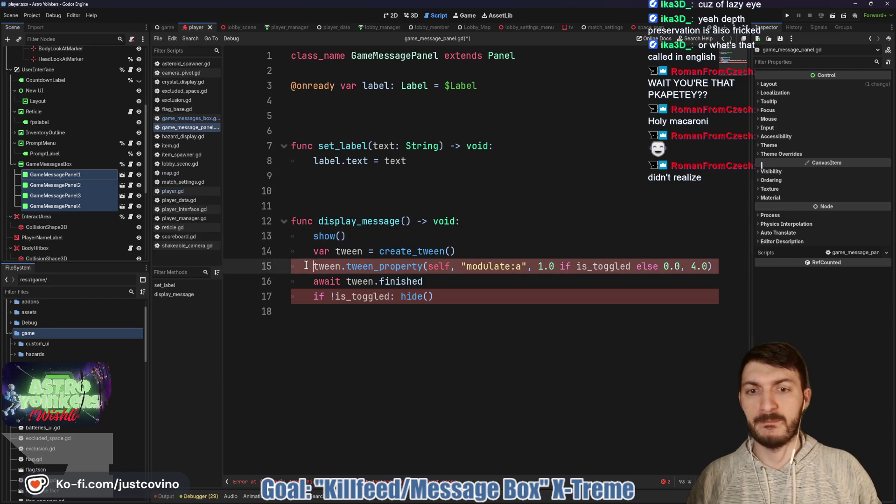
pyautogui.moveTo(464, 297)
pyautogui.mouseDown()
pyautogui.moveTo(401, 297)
pyautogui.moveTo(293, 259)
pyautogui.moveTo(295, 248)
pyautogui.mouseUp()
pyautogui.press('BackSpace')
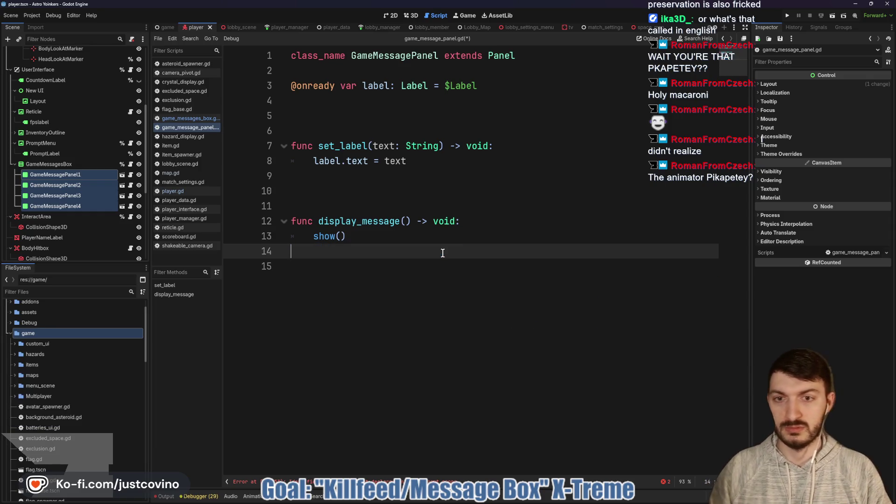
# - Add an await of get_tree().create_timer(4.0).timeout to display_message
pyautogui.write('get_tree')
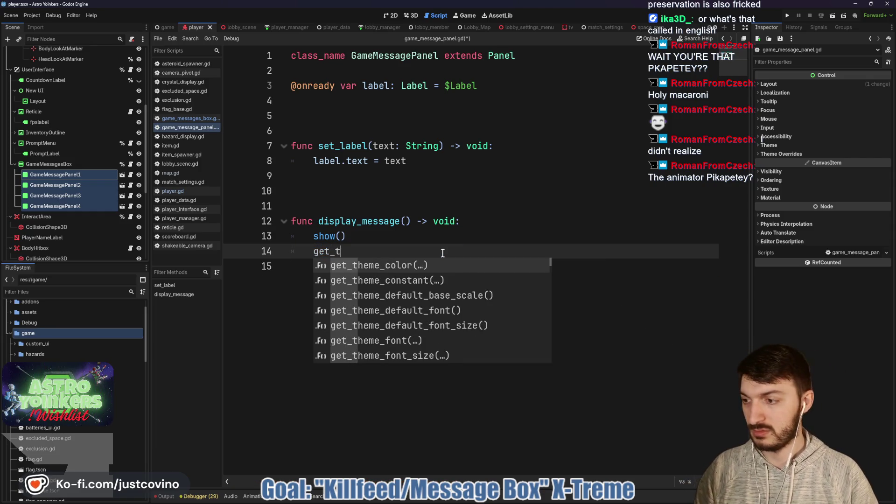
pyautogui.press('Return')
pyautogui.write('.create')
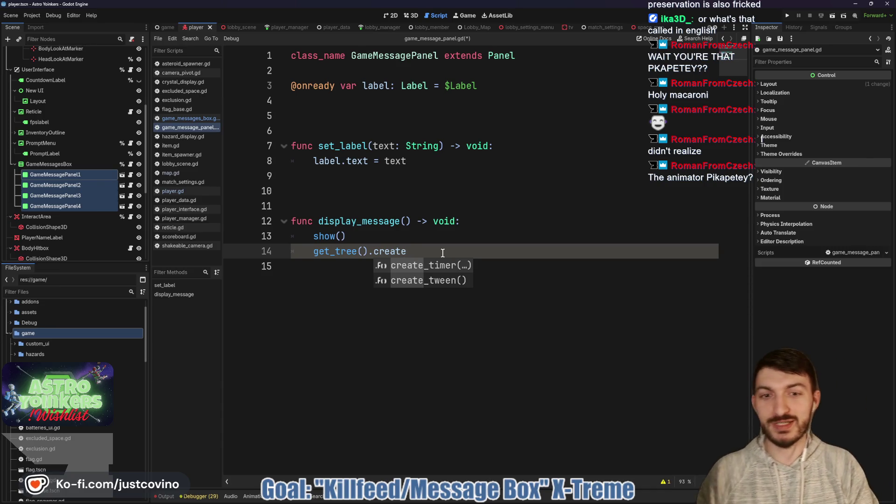
pyautogui.press('Return')
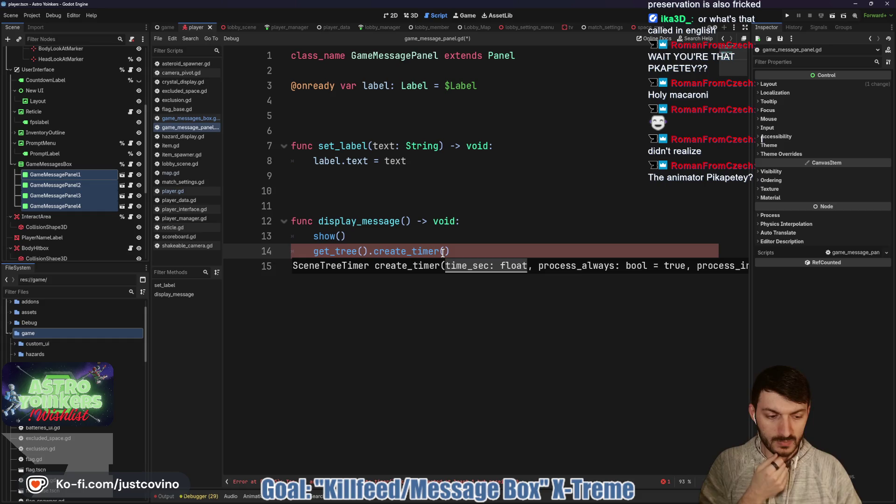
pyautogui.write('4.0)')
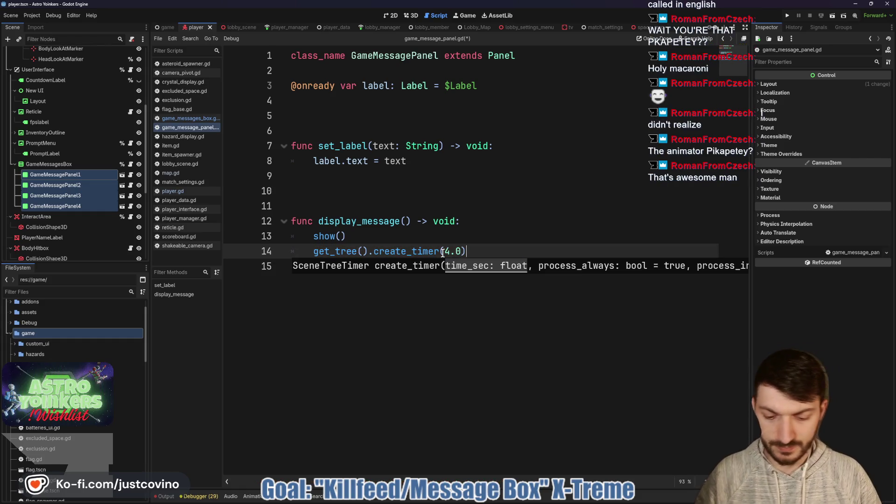
pyautogui.write('.time')
pyautogui.press('Return')
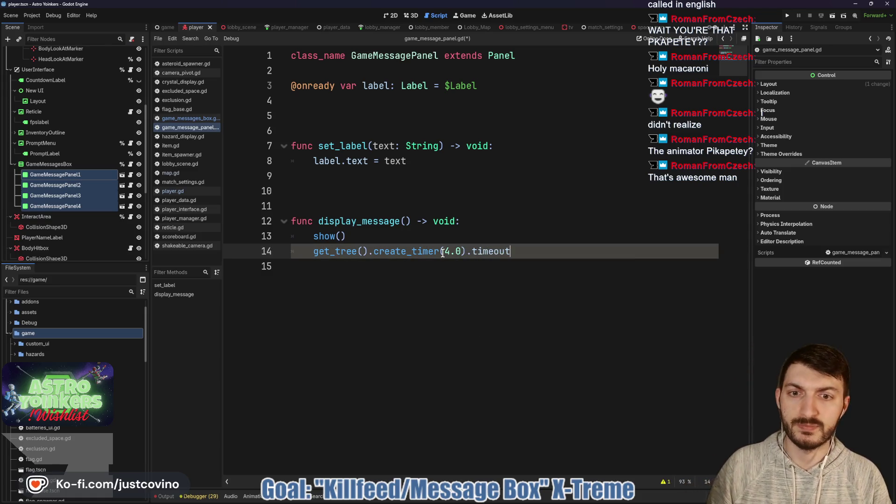
pyautogui.click(313, 252)
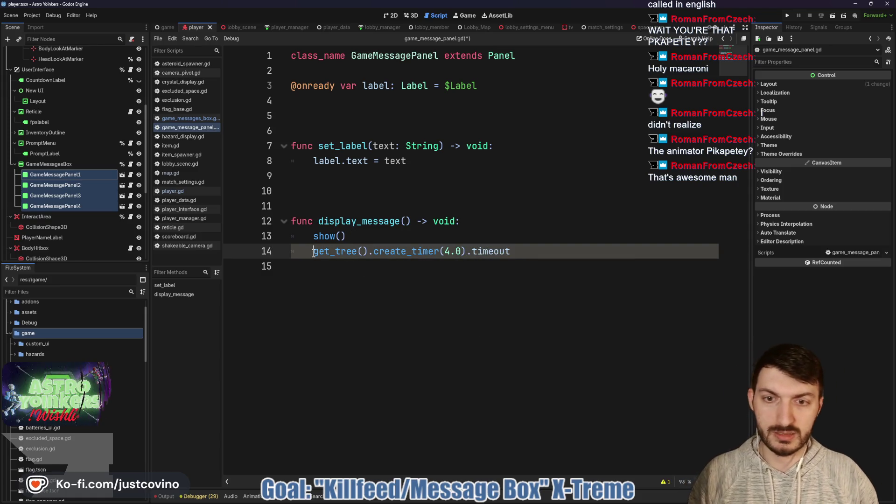
pyautogui.write('await')
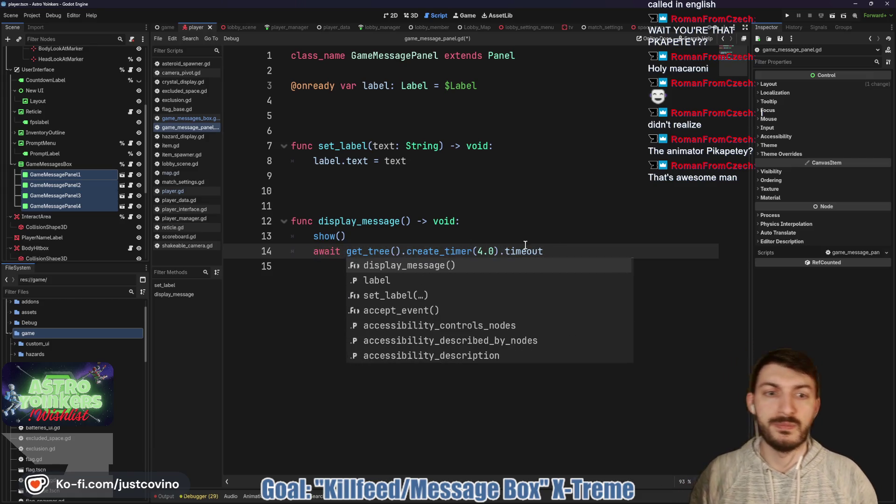
pyautogui.click(592, 246)
pyautogui.press('Return')
# - Tween modulate:a to 0.0 over 2.0 seconds, await tween.finished, call hide(), and save
pyautogui.write('var tw')
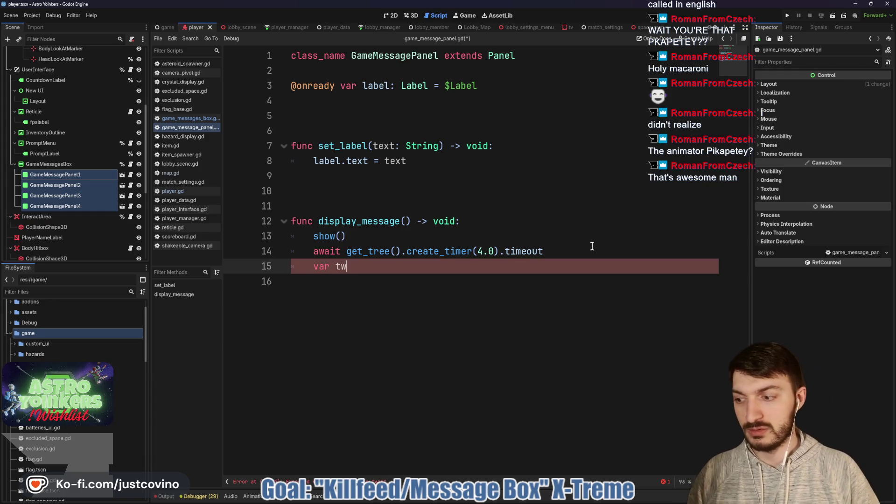
pyautogui.write('een = create')
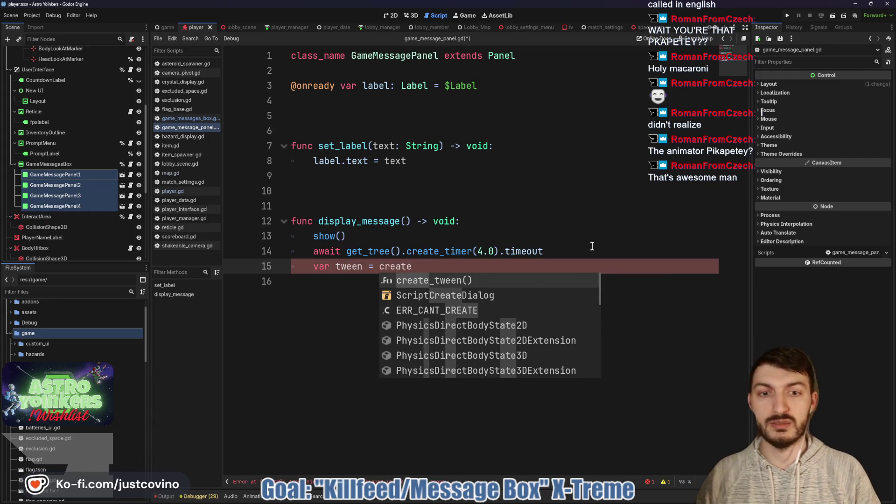
pyautogui.press('Return')
pyautogui.press('Return')
pyautogui.write('tween.tween_prop')
pyautogui.press('Return')
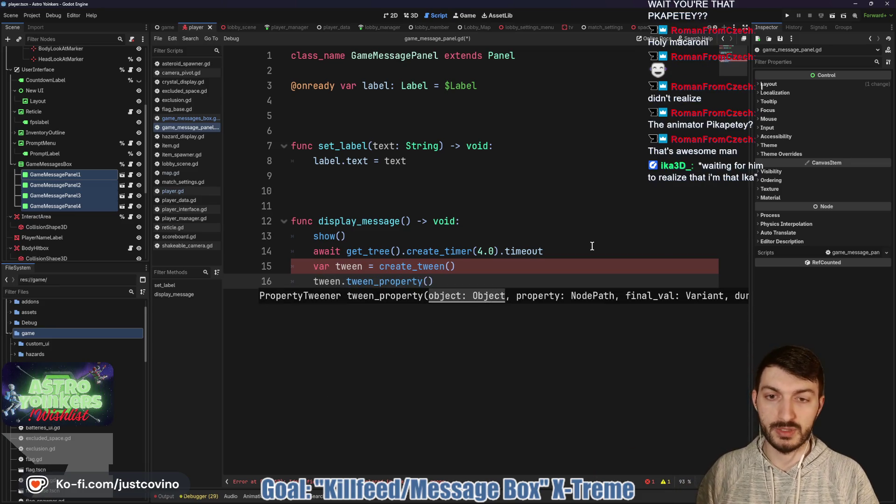
pyautogui.write('self, "')
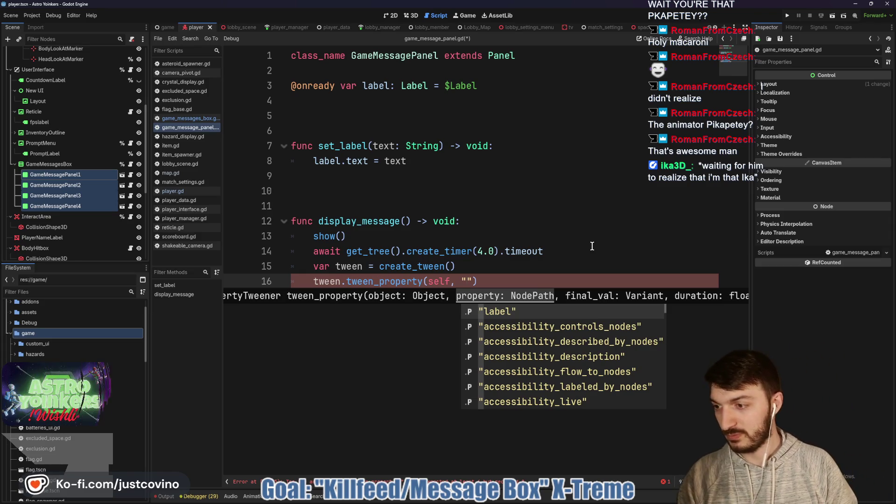
pyautogui.write('modulate:a"')
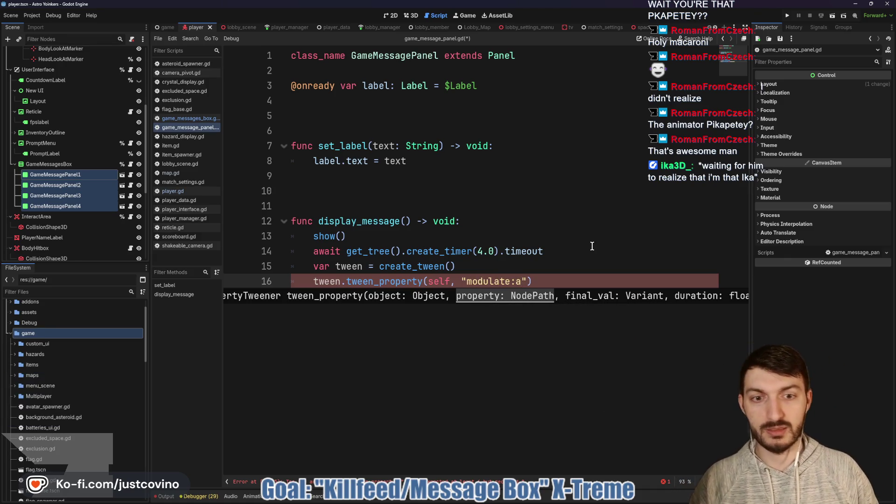
pyautogui.write(', ')
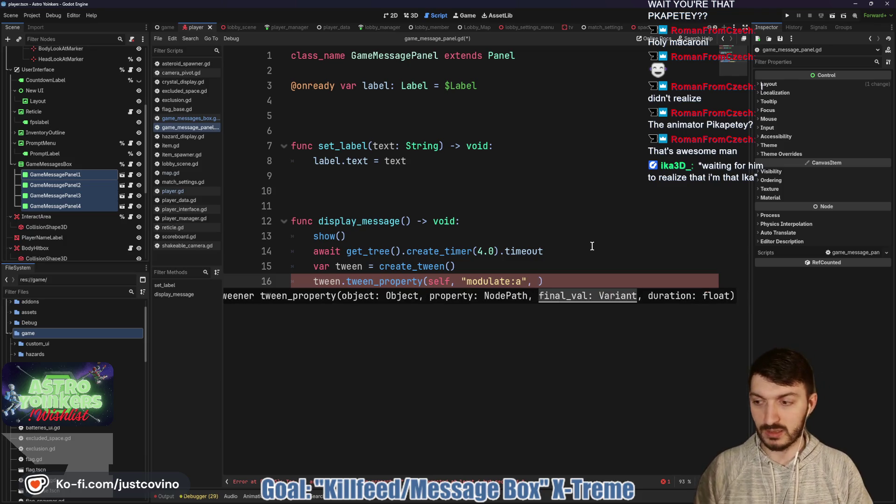
pyautogui.write('0.0')
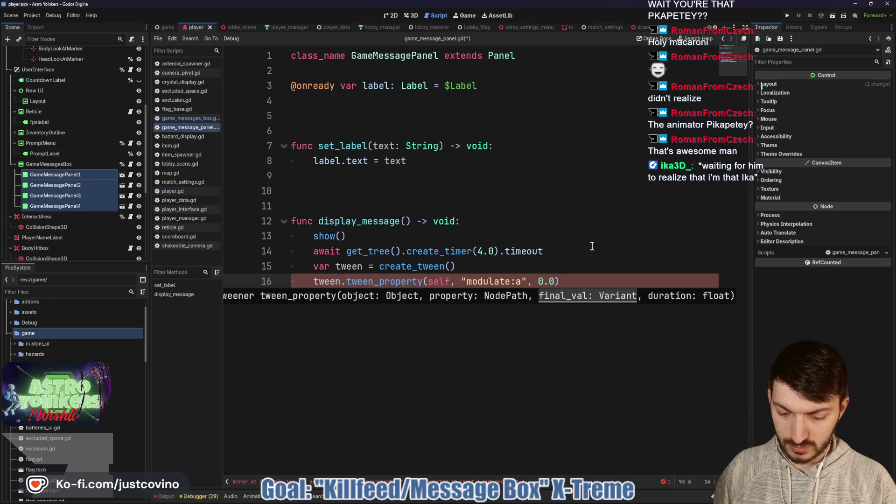
pyautogui.write(', 2.0)')
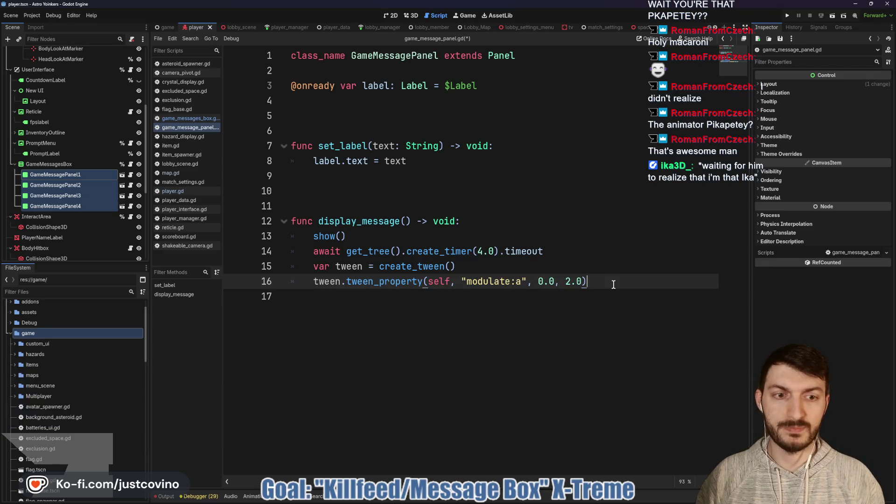
pyautogui.press('Return')
pyautogui.write('await tween.finished')
pyautogui.press('Return')
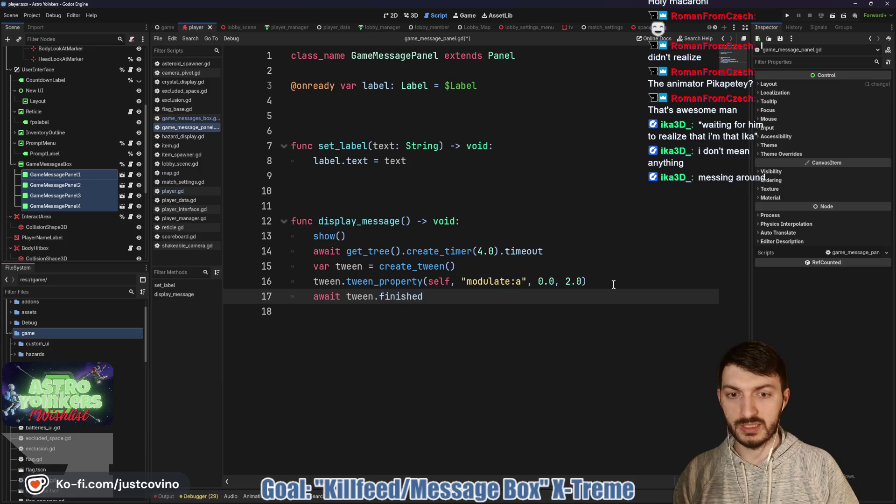
pyautogui.press('Return')
pyautogui.write('hide(')
pyautogui.press('Return')
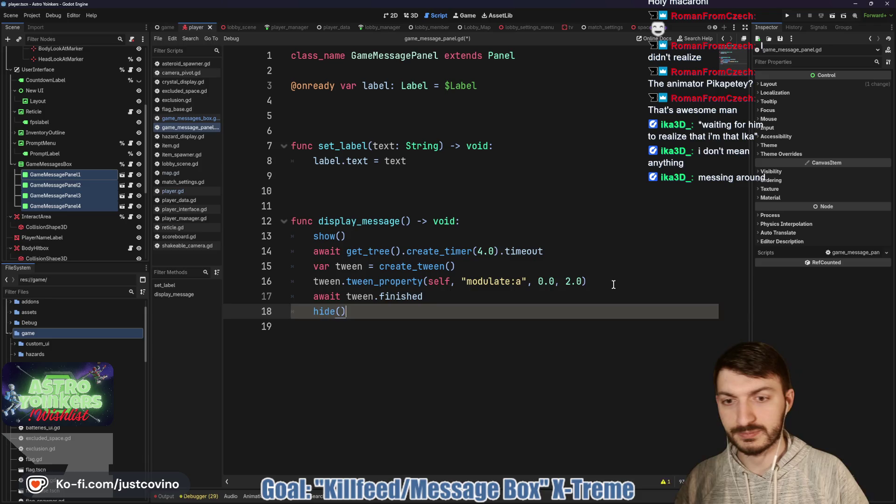
pyautogui.hotkey('ctrl', 's')
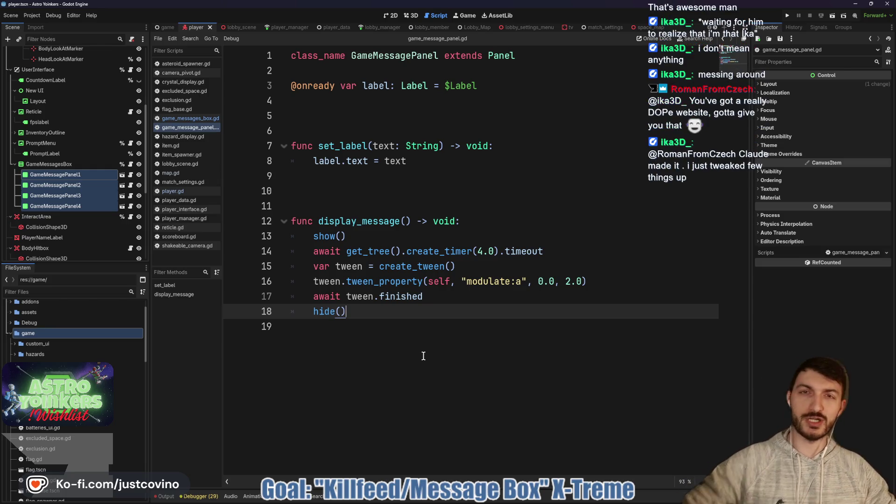
# - Remove the extra blank line above display_message and save game_message_panel.gd
pyautogui.click(367, 128)
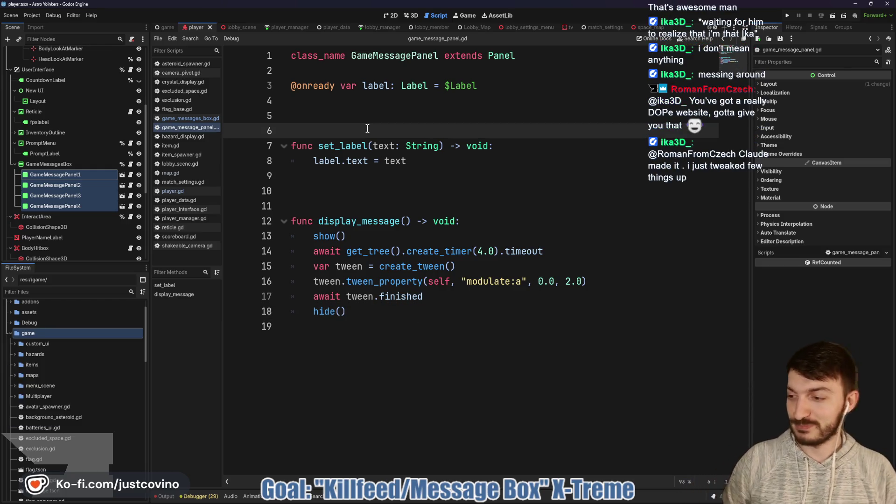
pyautogui.hotkey('ctrl', 's')
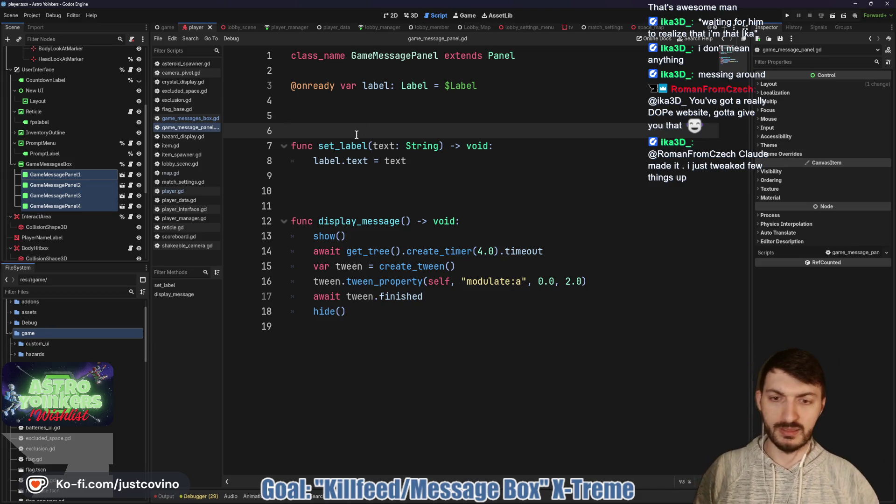
pyautogui.click(347, 219)
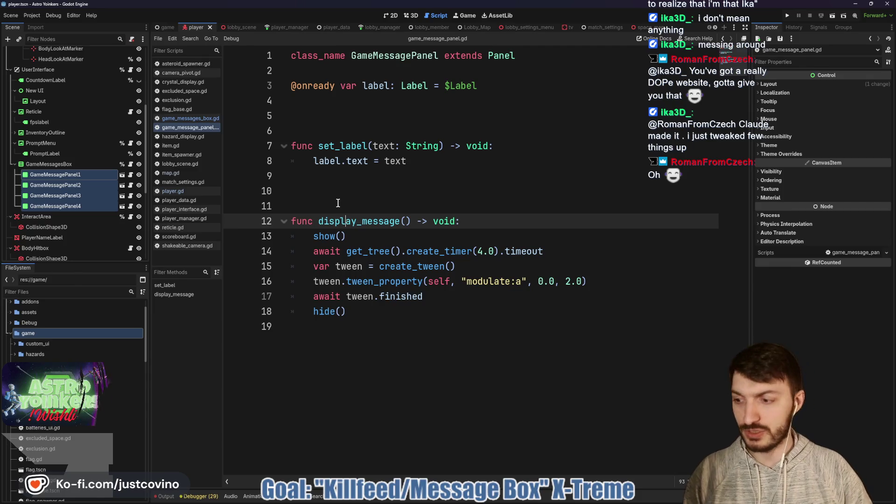
pyautogui.click(331, 196)
pyautogui.press('BackSpace')
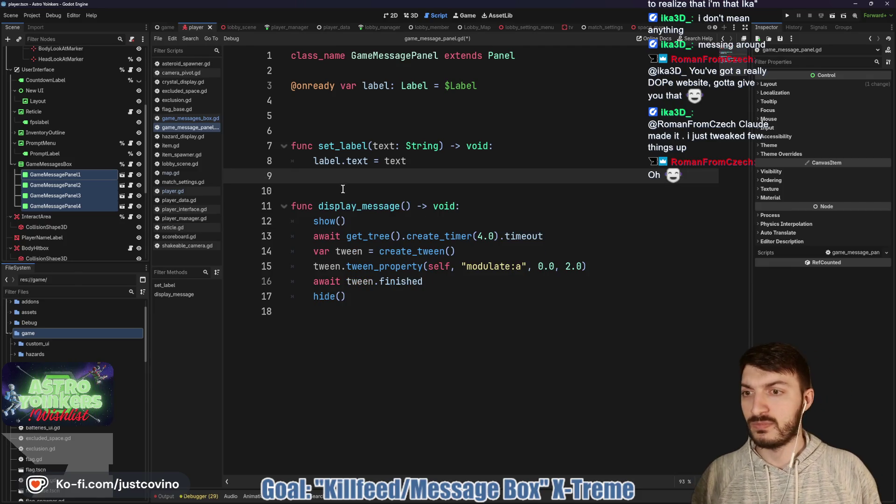
pyautogui.click(342, 188)
pyautogui.hotkey('ctrl', 's')
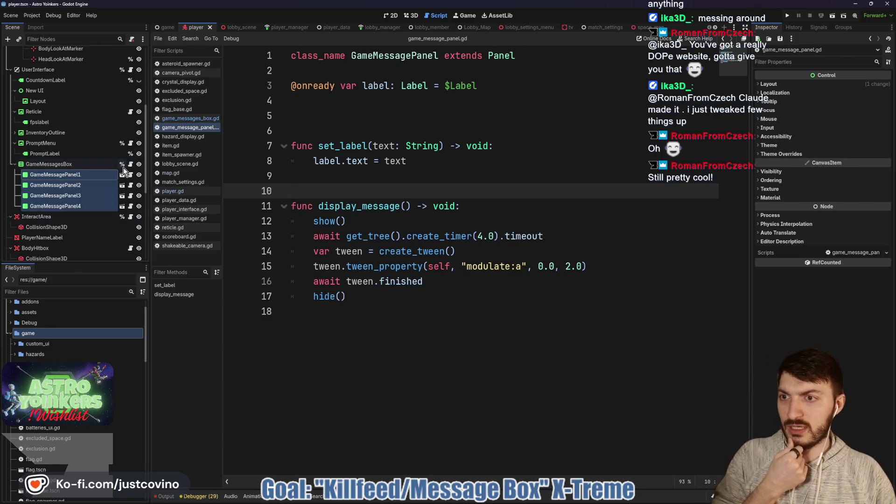
# - Open game_messages_box.gd from the GameMessagesBox node, dismissing the revoke-unique-name prompt
pyautogui.click(123, 164)
pyautogui.click(474, 264)
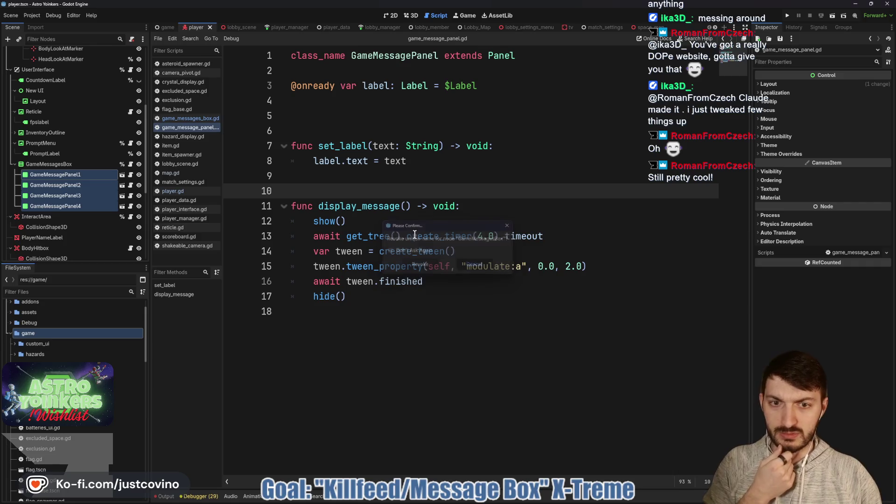
pyautogui.click(130, 164)
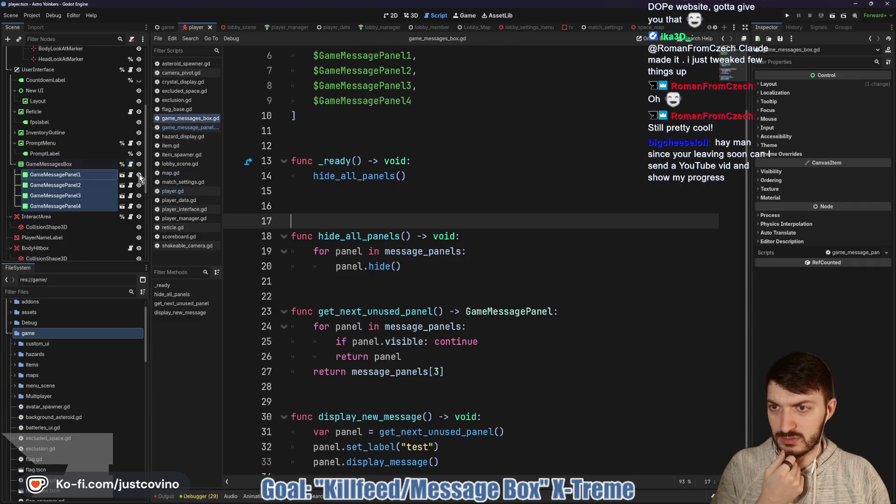
# - Place the caret on line 22 of game_messages_box.gd, then switch to Discord's showcase channel
pyautogui.click(441, 294)
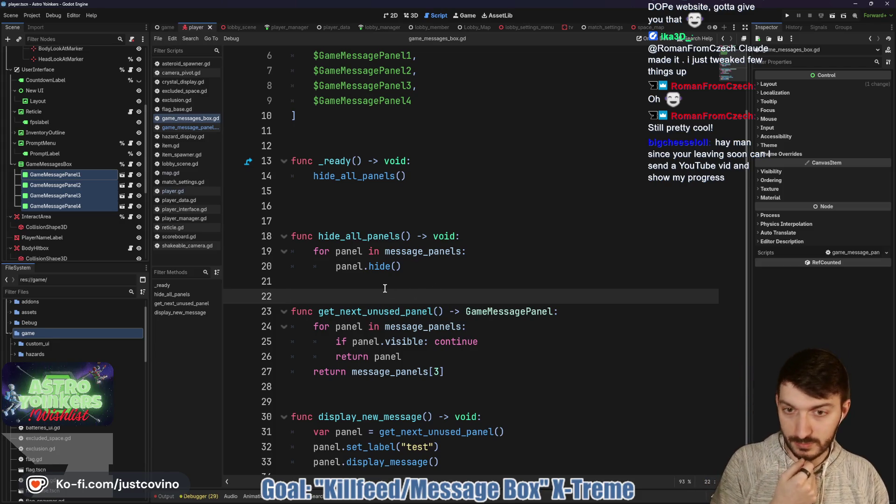
pyautogui.scroll(-1, 386, 288)
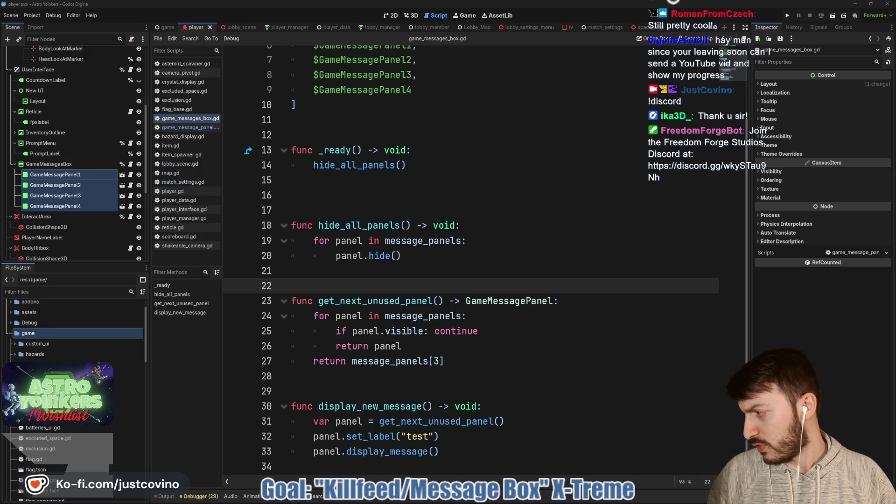
pyautogui.hotkey('alt', 'Tab')
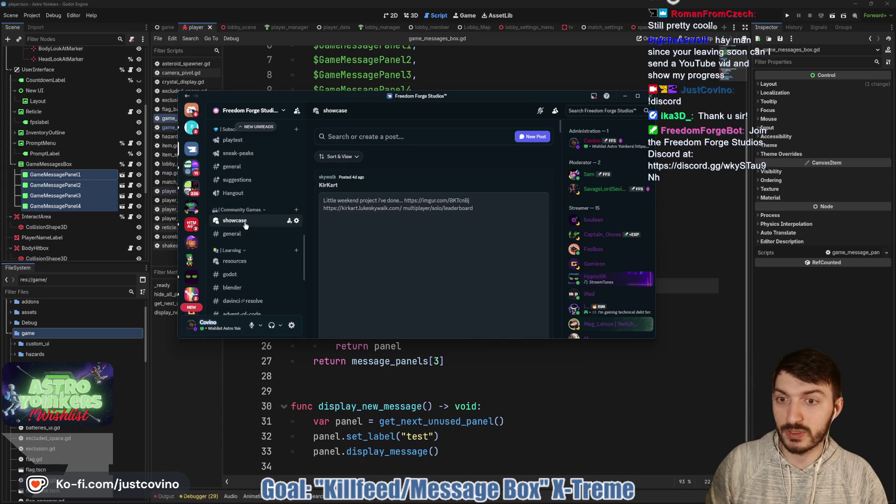
# - Browse the showcase posts, opening All Hail the Orb Demo and Field of Heroes, then move Discord off-screen
pyautogui.scroll(-5, 449, 227)
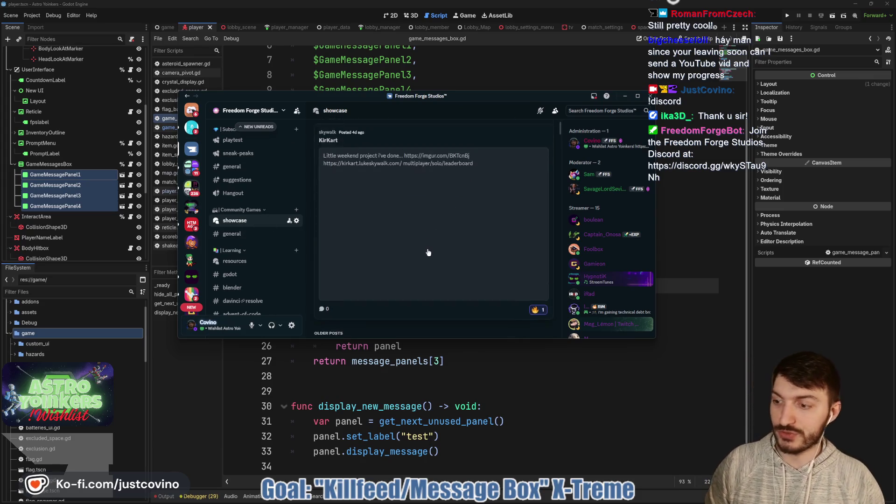
pyautogui.scroll(-6, 432, 242)
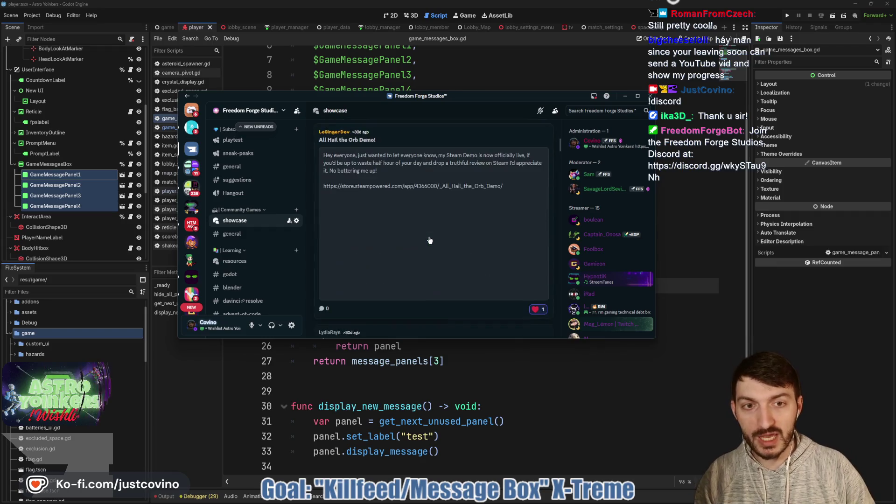
pyautogui.scroll(12, 391, 201)
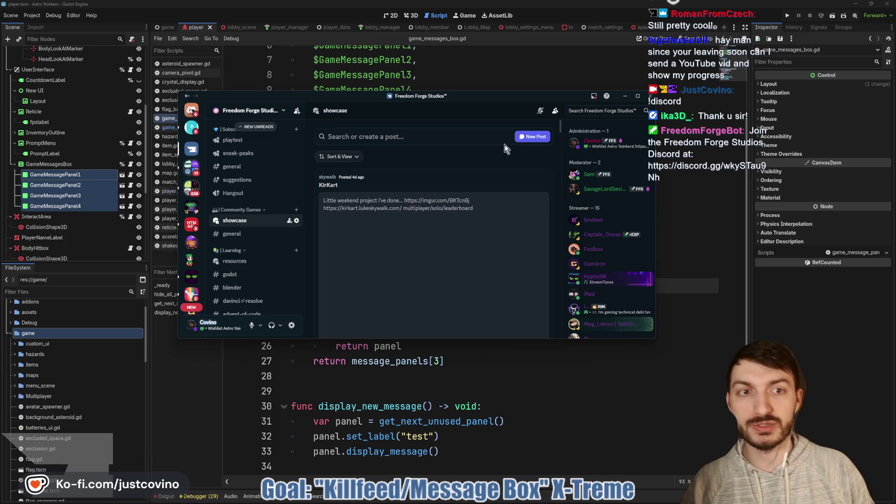
pyautogui.scroll(2, 658, 348)
pyautogui.moveTo(655, 338)
pyautogui.mouseDown()
pyautogui.moveTo(816, 392)
pyautogui.moveTo(846, 435)
pyautogui.mouseUp()
pyautogui.scroll(-2, 497, 222)
pyautogui.scroll(-1, 498, 222)
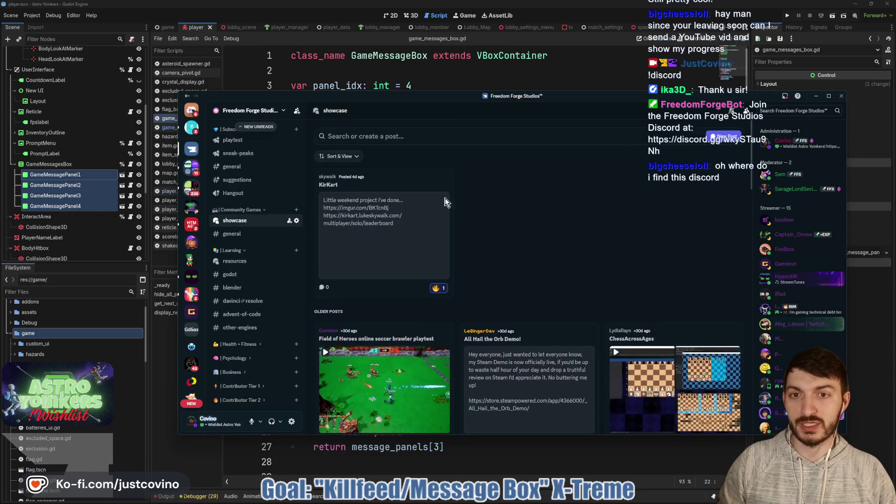
pyautogui.scroll(-1, 537, 191)
pyautogui.click(500, 186)
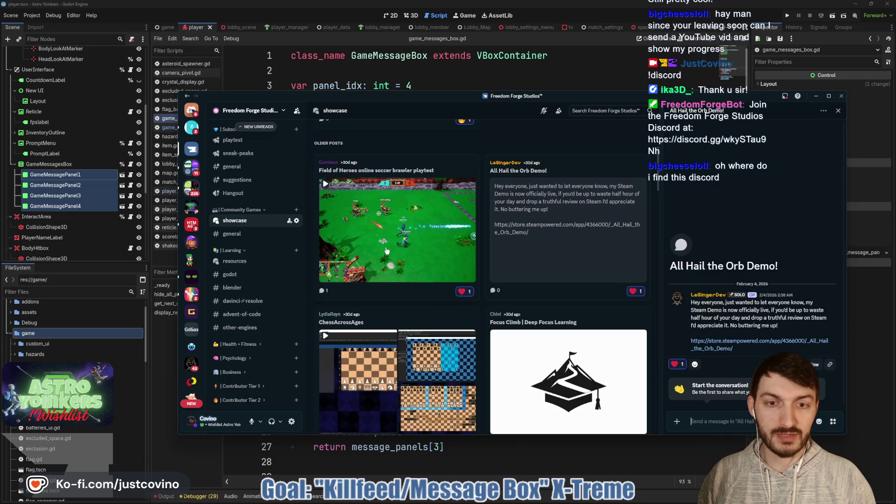
pyautogui.click(379, 227)
pyautogui.scroll(-3, 744, 243)
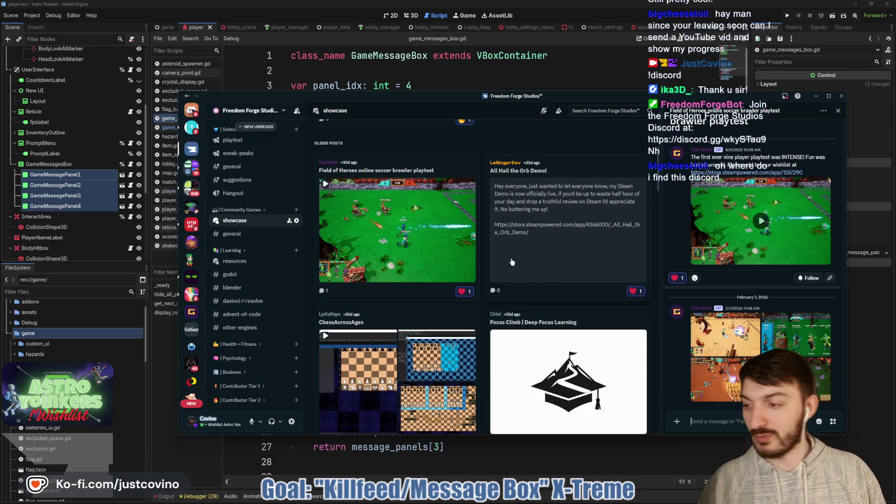
pyautogui.moveTo(376, 96)
pyautogui.mouseDown()
pyautogui.moveTo(323, 133)
pyautogui.moveTo(0, 117)
pyautogui.mouseUp()
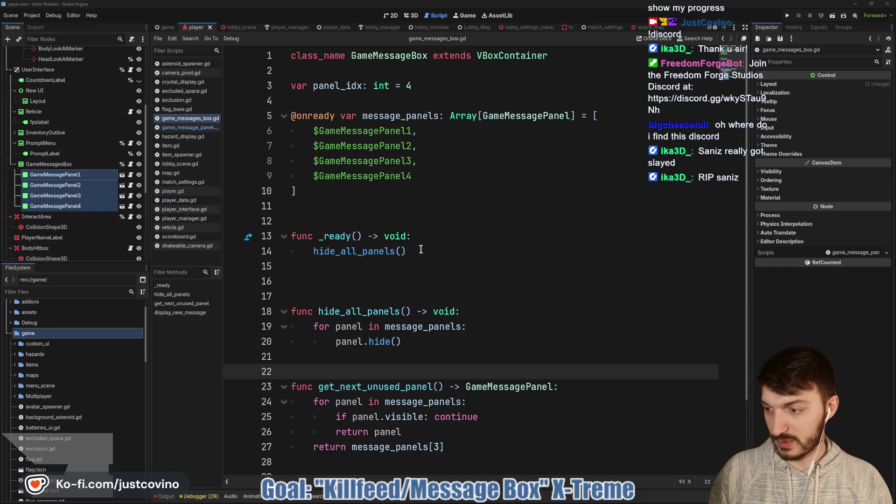
# - Place the caret on line 16 and then the empty line in _ready of game_messages_box.gd
pyautogui.click(484, 280)
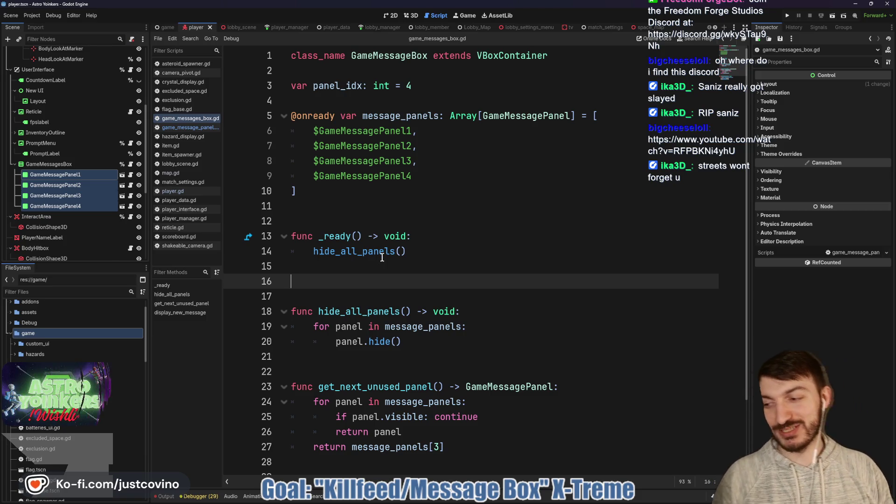
pyautogui.click(366, 219)
pyautogui.click(326, 281)
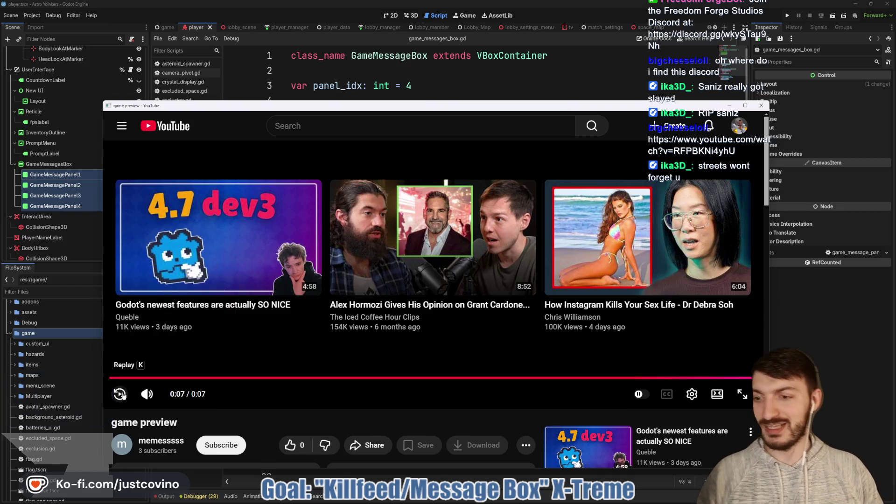
# - Replay the 7-second game preview video, then close its window
pyautogui.click(119, 394)
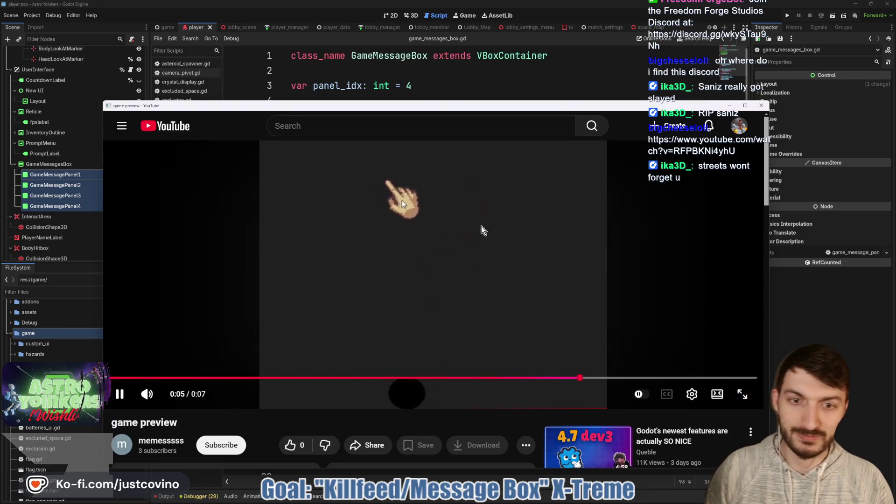
pyautogui.click(761, 105)
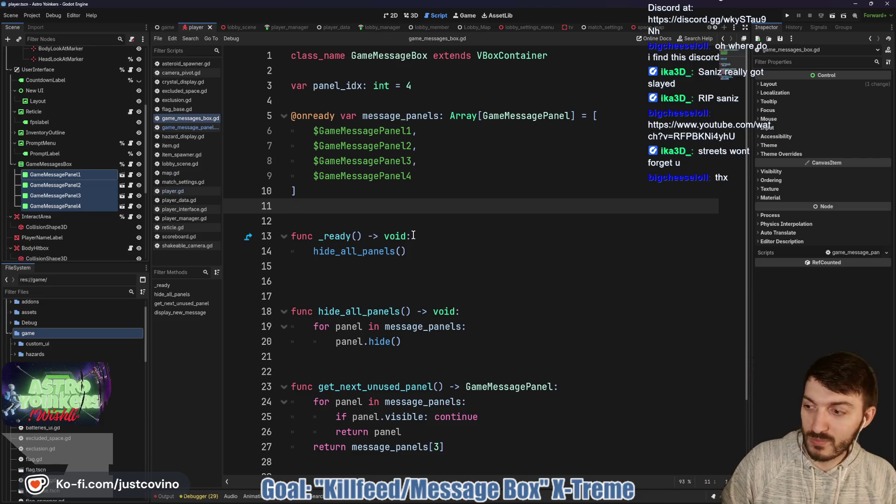
# - Review game_messages_box.gd, then hide GameMessagePanel4 in the Scene dock
pyautogui.click(413, 236)
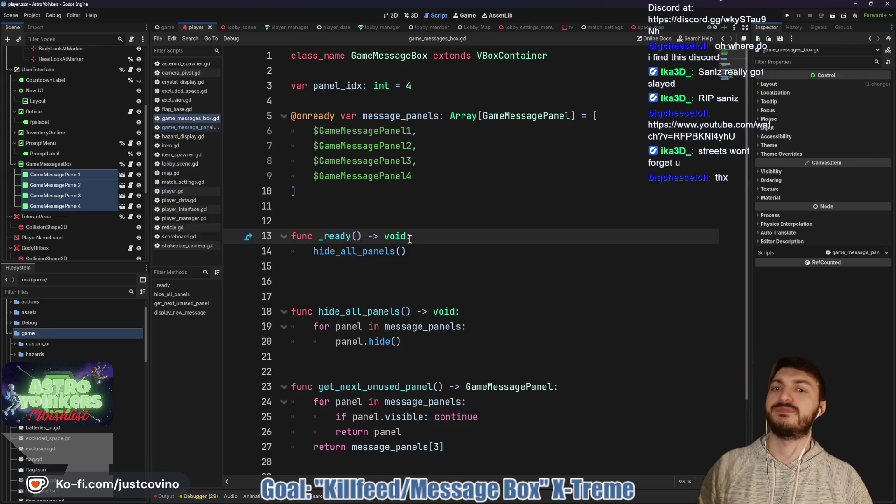
pyautogui.scroll(-2, 420, 267)
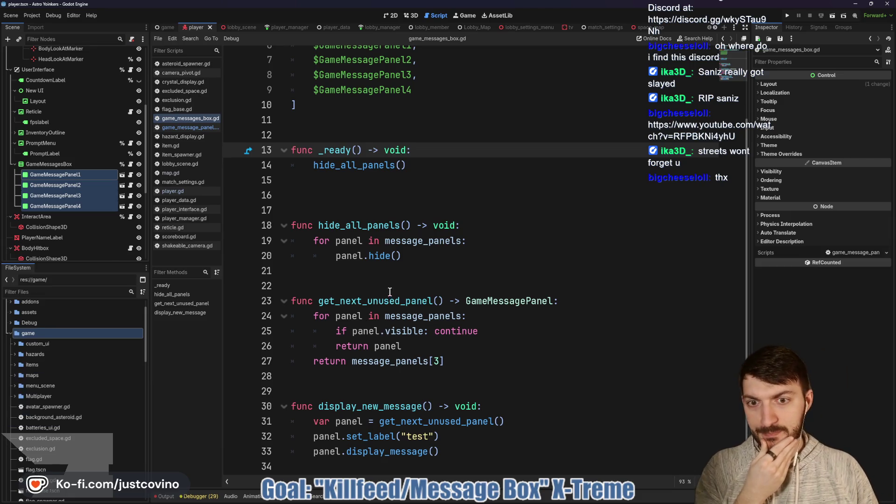
pyautogui.click(378, 282)
pyautogui.scroll(2, 376, 278)
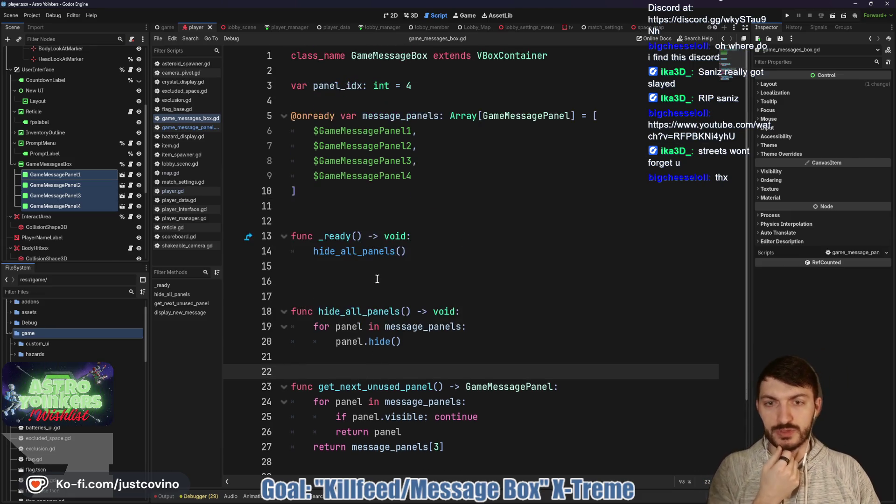
pyautogui.click(339, 86)
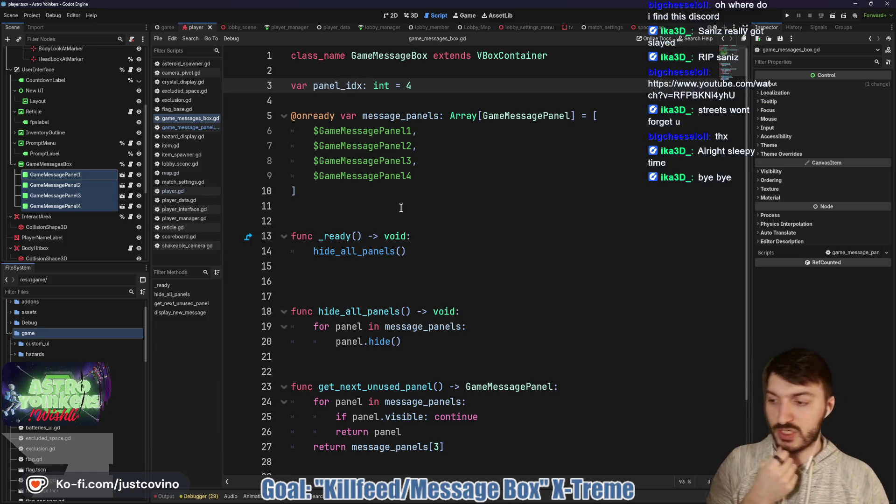
pyautogui.click(364, 209)
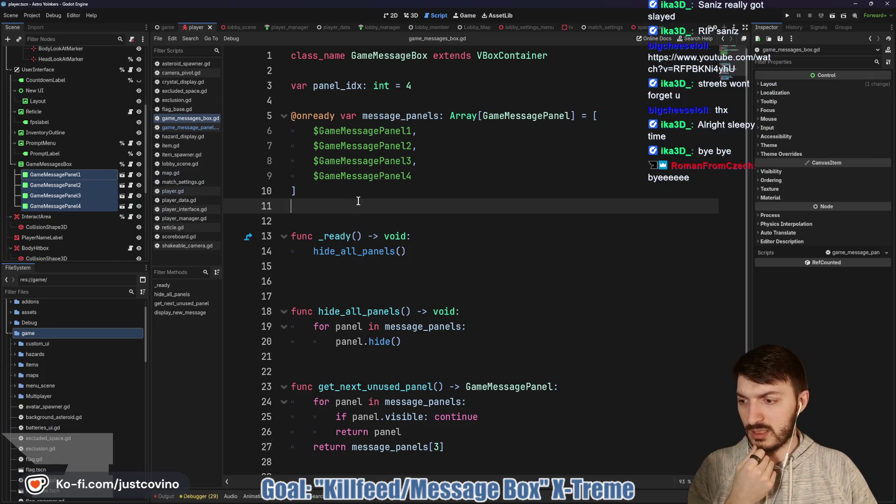
pyautogui.click(139, 215)
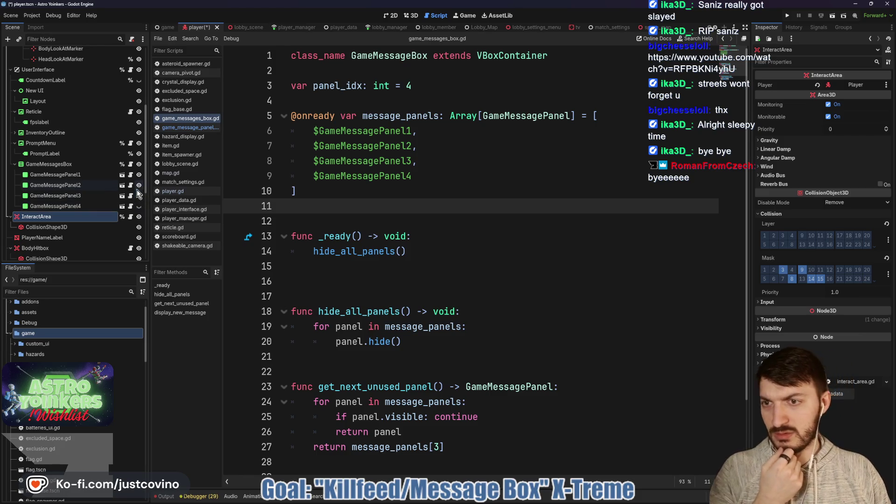
# - Hide GameMessagePanel3, 2 and 1, then select the GameMessagesBox node
pyautogui.click(139, 196)
pyautogui.click(139, 185)
pyautogui.click(139, 175)
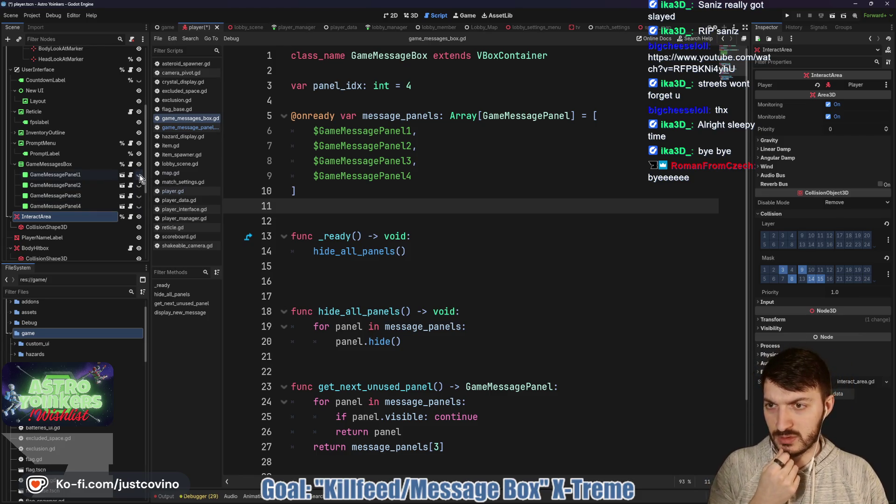
pyautogui.click(100, 165)
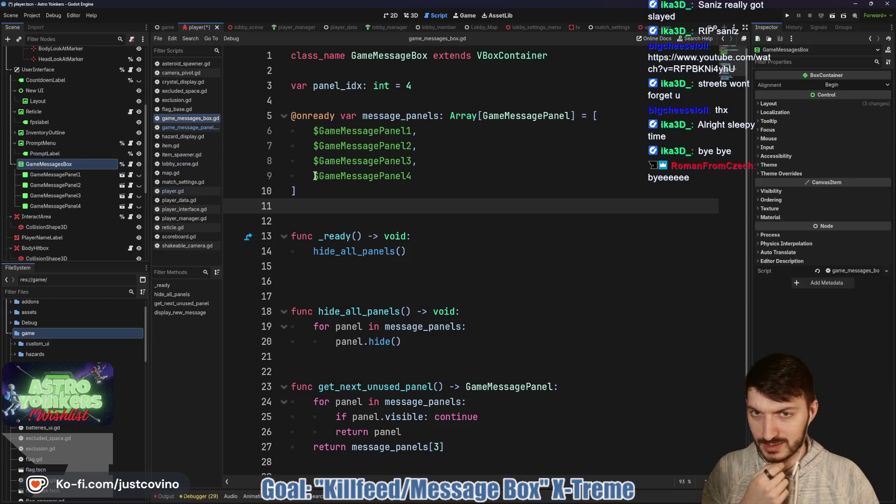
# - Scroll through game_messages_box.gd and place the caret after the hide_all_panels() call in _ready
pyautogui.scroll(-2, 405, 231)
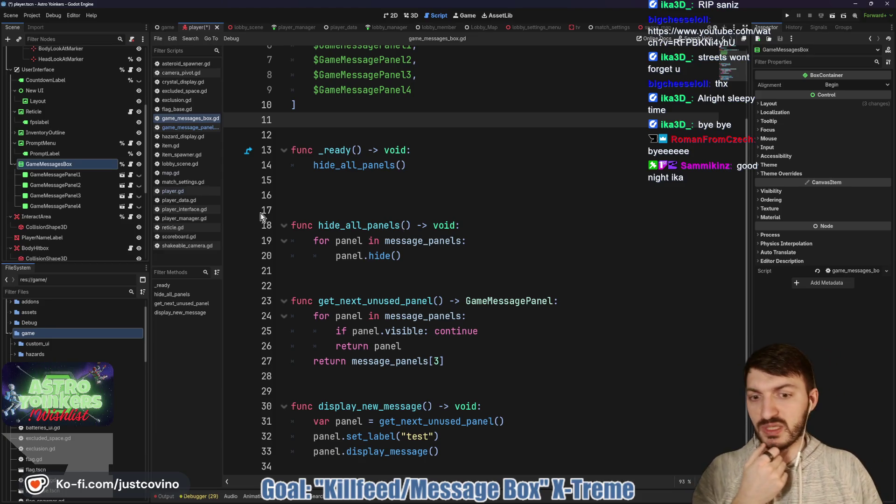
pyautogui.scroll(3, 93, 124)
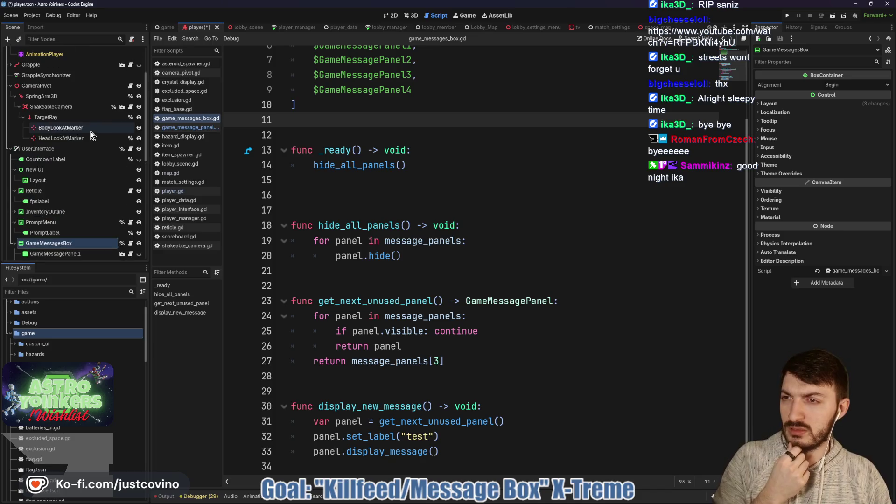
pyautogui.scroll(3, 111, 147)
pyautogui.scroll(-2, 110, 149)
pyautogui.scroll(-5, 114, 186)
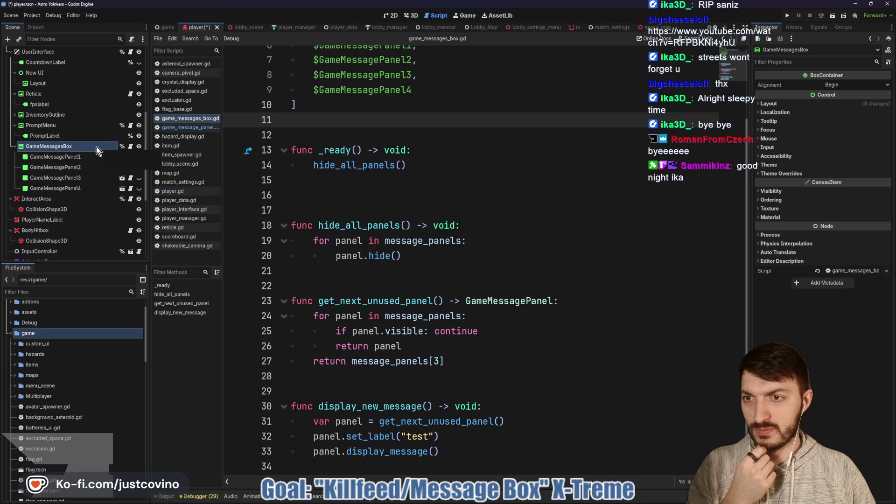
pyautogui.scroll(6, 98, 140)
pyautogui.scroll(-1, 114, 140)
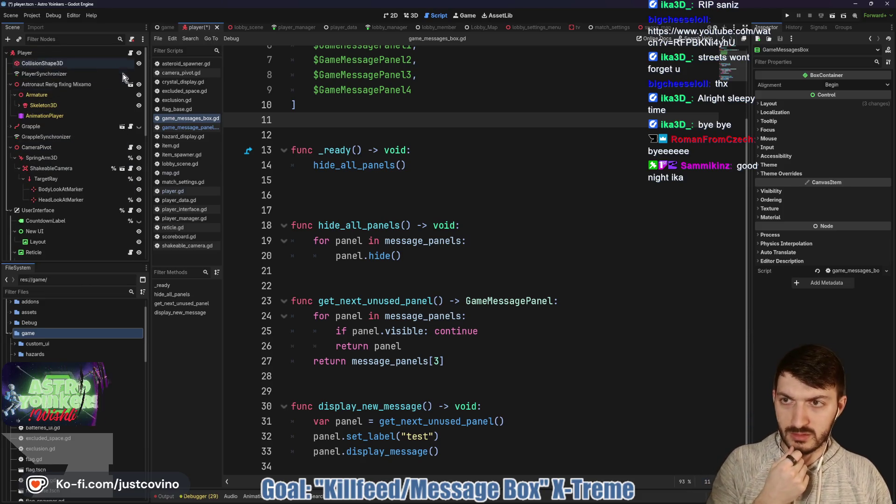
pyautogui.scroll(-2, 125, 159)
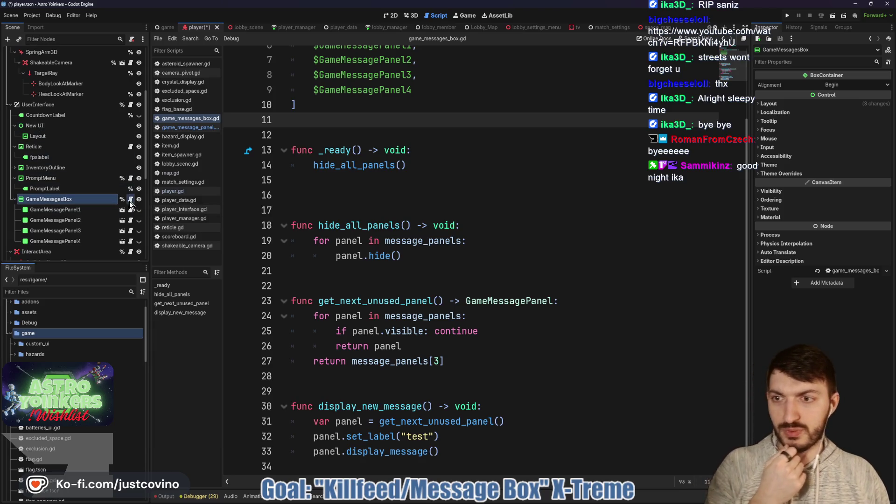
pyautogui.click(439, 166)
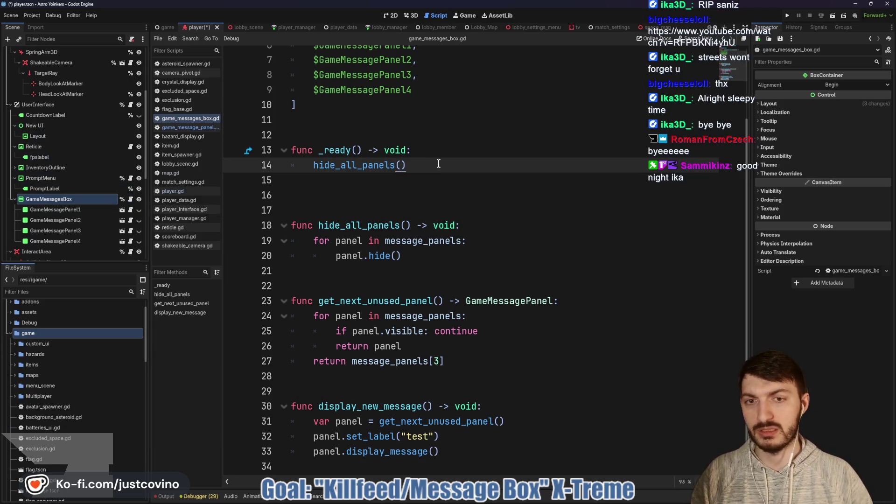
# - In _ready, add Console.add_command("message", display_new_message) after hide_all_panels()
pyautogui.press('Return')
pyautogui.write('consol')
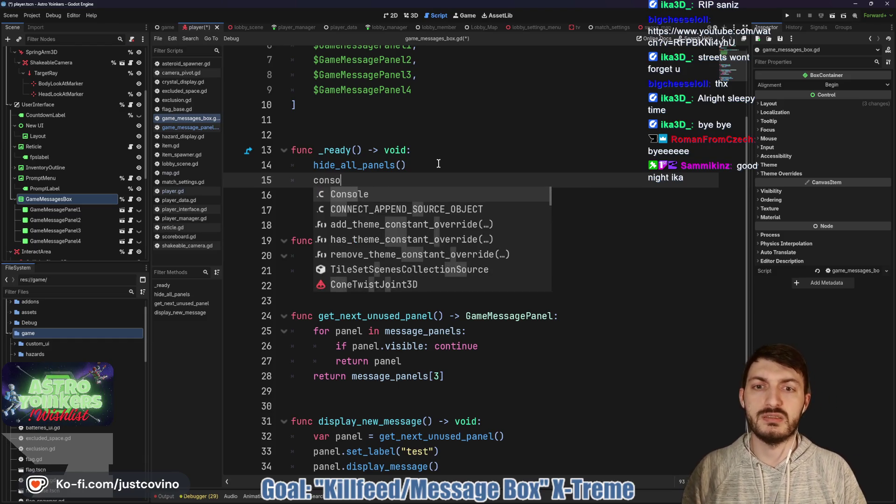
pyautogui.press('Return')
pyautogui.write('.a')
pyautogui.press('Return')
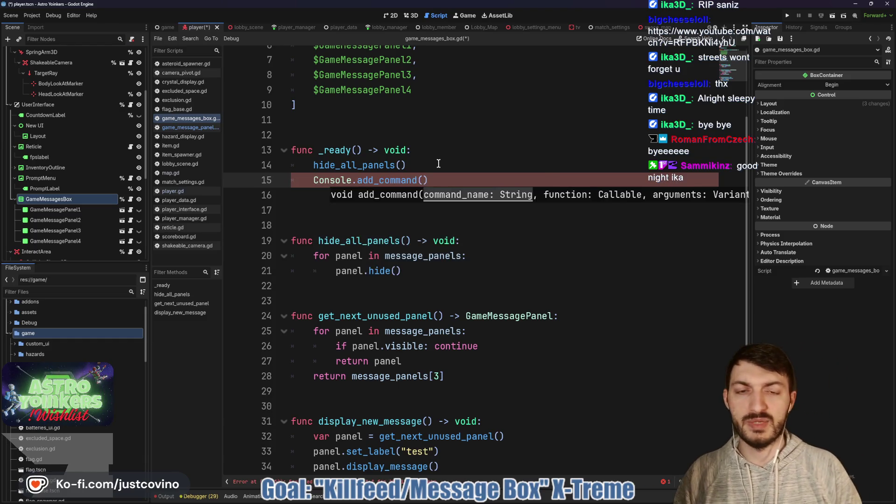
pyautogui.write('message"')
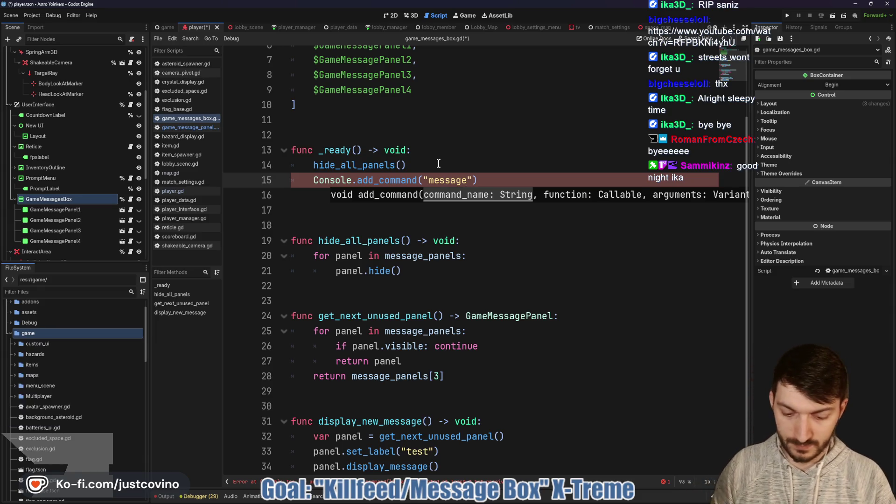
pyautogui.write(', displ')
pyautogui.press('Return')
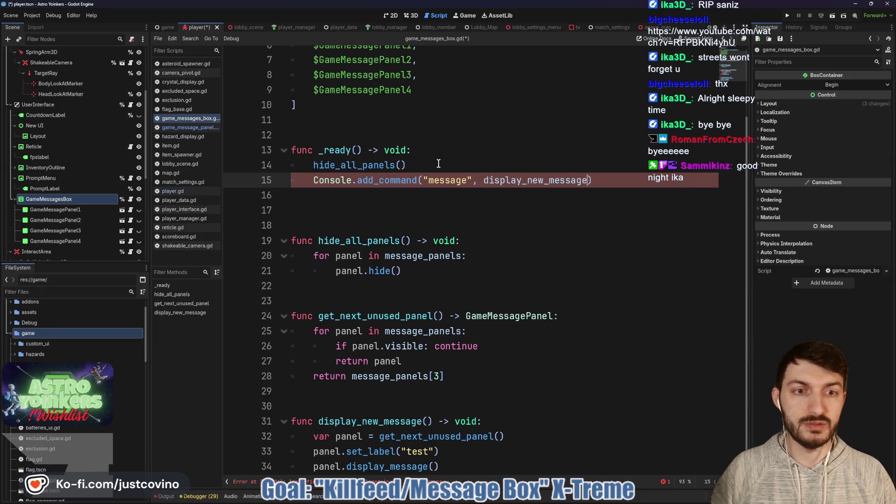
# - Save the script, add a blank line before display_new_message, and run the game
pyautogui.press('Down')
pyautogui.press('Down')
pyautogui.hotkey('ctrl', 's')
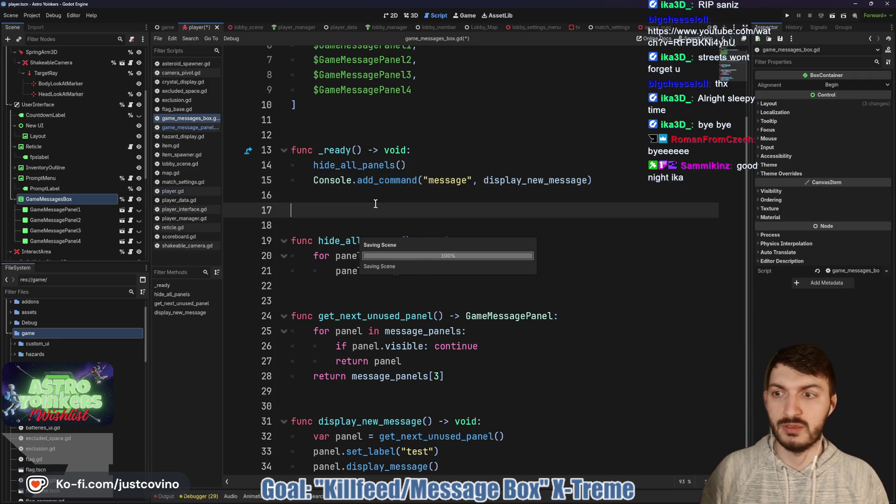
pyautogui.scroll(-1, 358, 208)
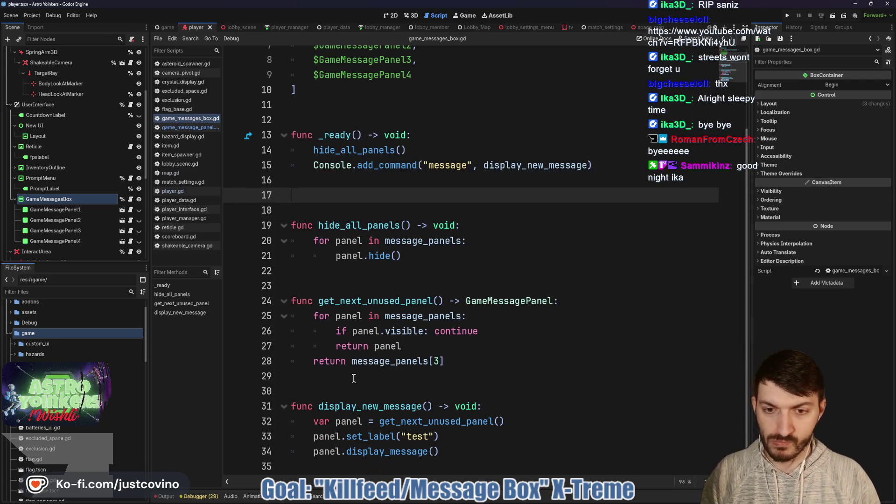
pyautogui.click(350, 390)
pyautogui.hotkey('ctrl', 's')
pyautogui.press('Return')
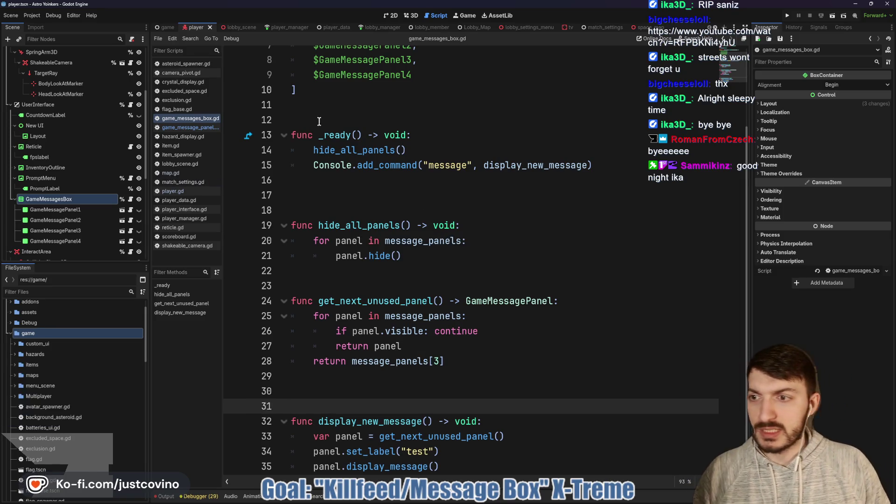
pyautogui.click(788, 17)
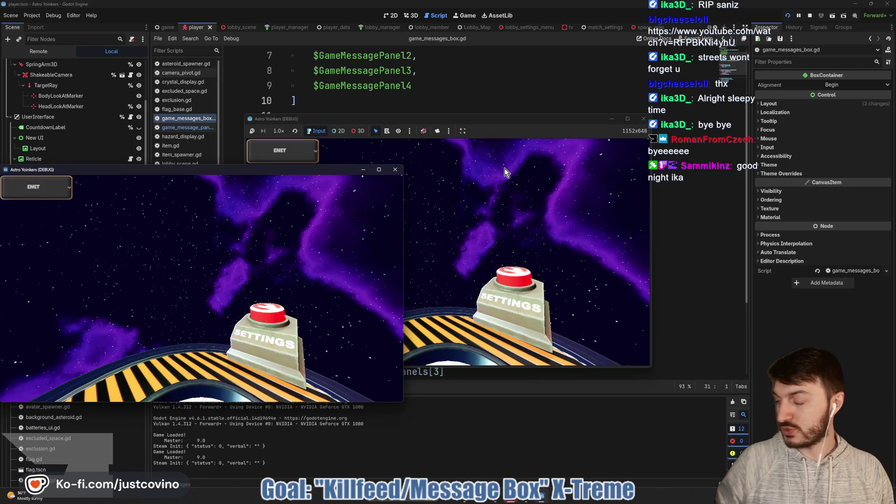
# - Close the extra game window and host a lobby in the remaining one
pyautogui.moveTo(217, 168); pyautogui.dragTo(330, 171)
pyautogui.click(507, 177)
pyautogui.click(329, 210)
pyautogui.click(430, 208)
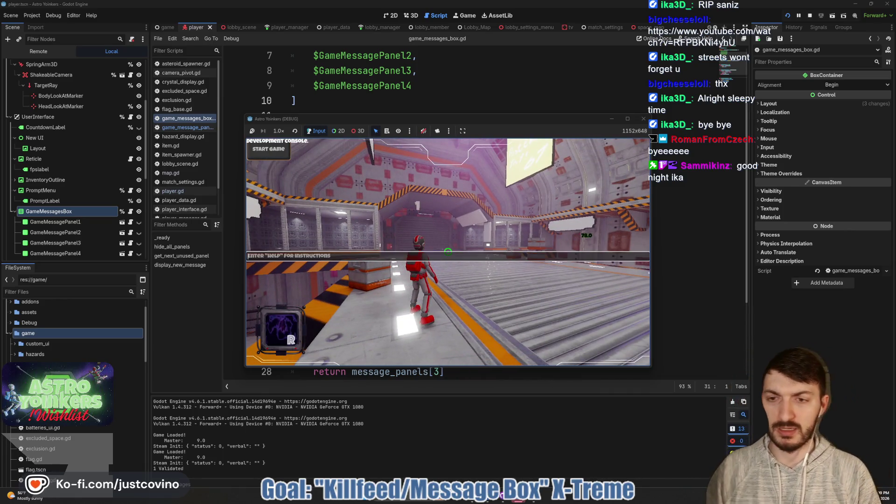
# - Run the 'message' console command repeatedly to stack TEST panels on screen
pyautogui.write('message')
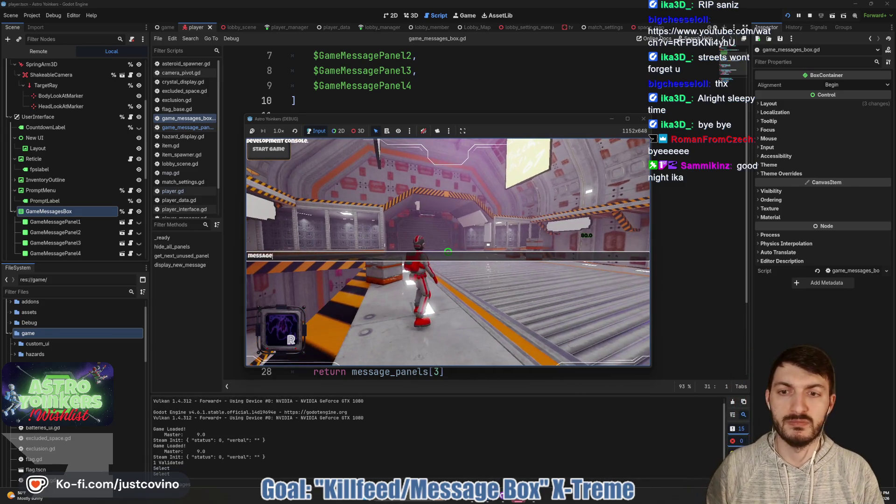
pyautogui.press('Return')
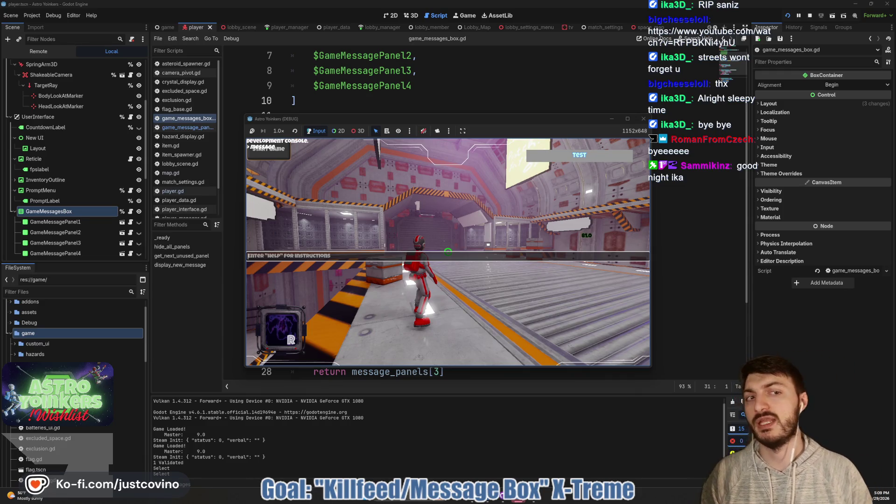
pyautogui.press('Up')
pyautogui.press('Return')
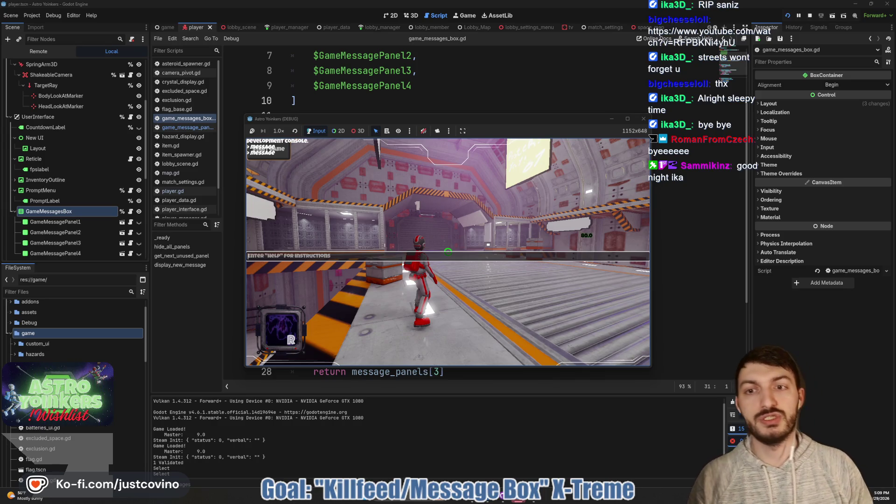
pyautogui.press('Return')
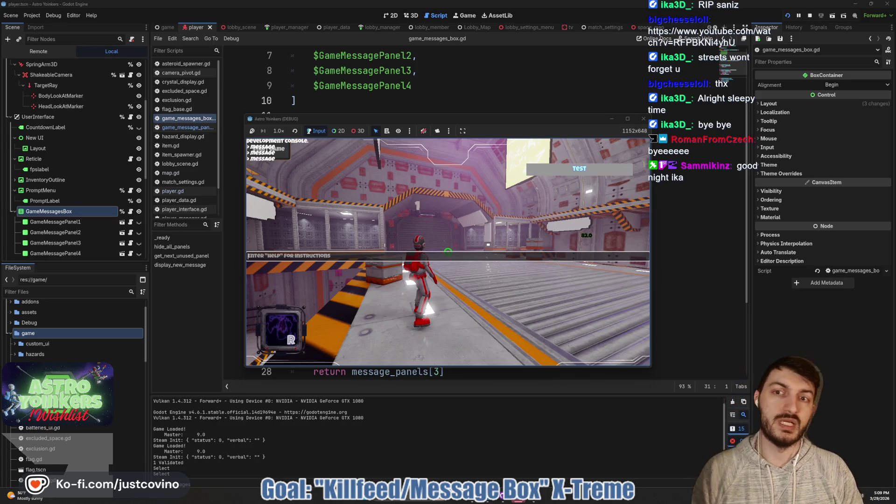
pyautogui.press('Up')
pyautogui.press('Return')
pyautogui.press('Up')
pyautogui.press('Return')
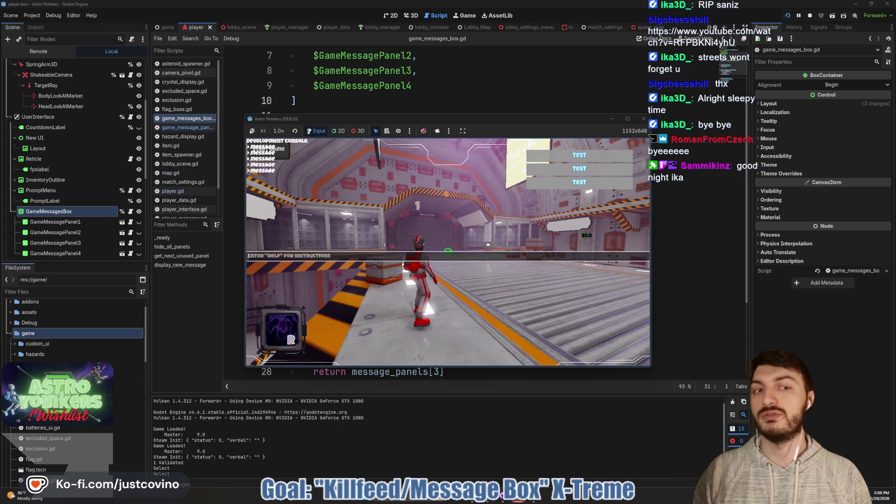
pyautogui.press('Up')
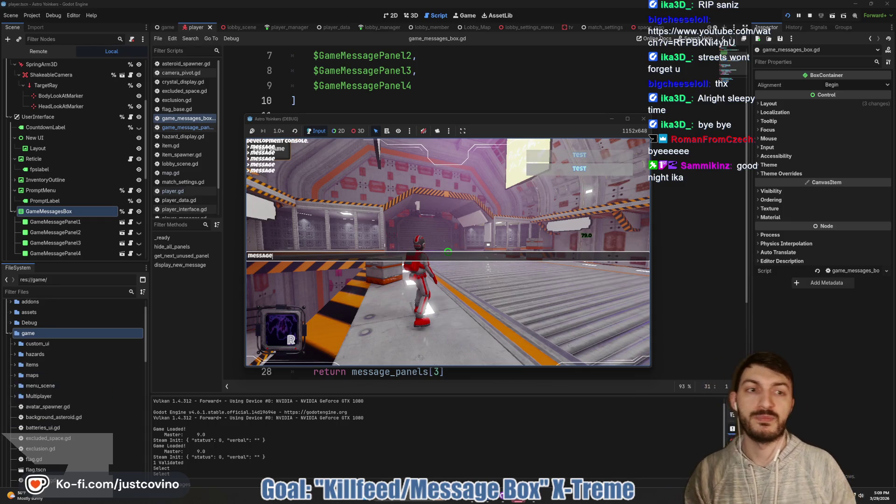
pyautogui.press('Return')
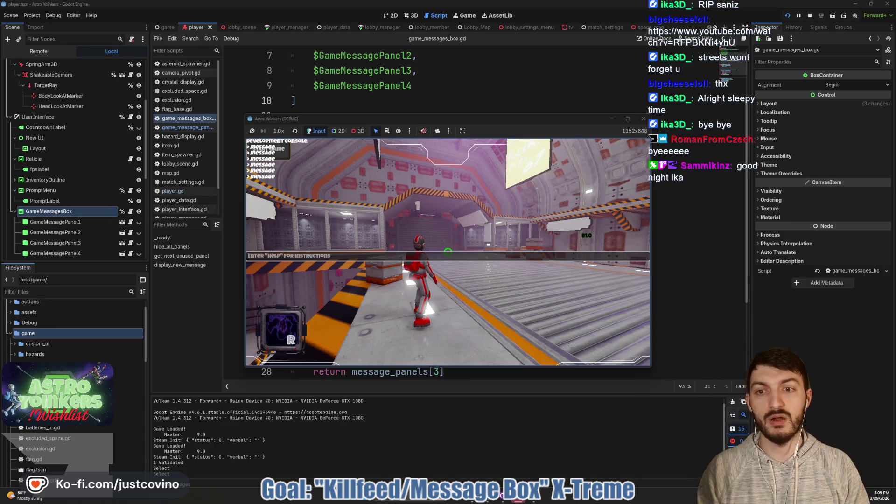
pyautogui.press('Return')
pyautogui.press('Up')
pyautogui.press('Return')
pyautogui.press('Up')
pyautogui.press('Return')
pyautogui.press('Up')
pyautogui.press('Return')
pyautogui.press('Up')
pyautogui.press('Return')
pyautogui.press('Up')
pyautogui.press('Return')
pyautogui.press('Up')
pyautogui.press('Return')
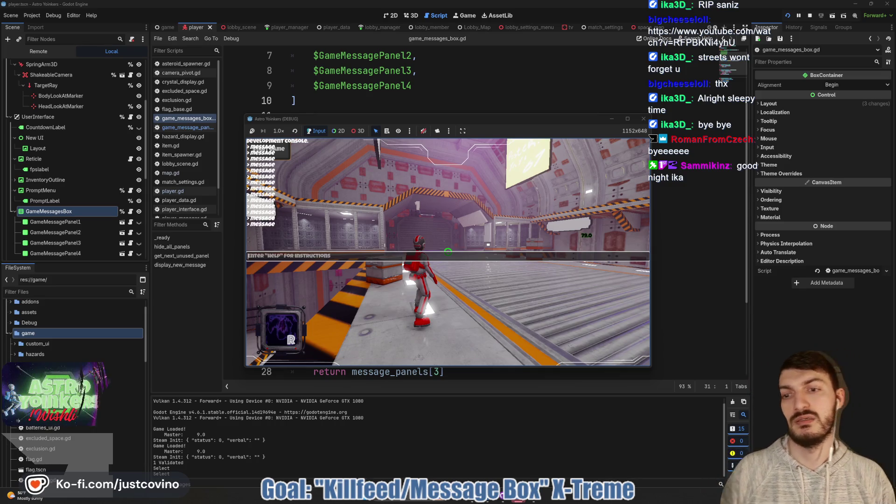
# - Close the console, let the TEST panels fade, then stop the running game
pyautogui.press('Escape')
pyautogui.press('Escape')
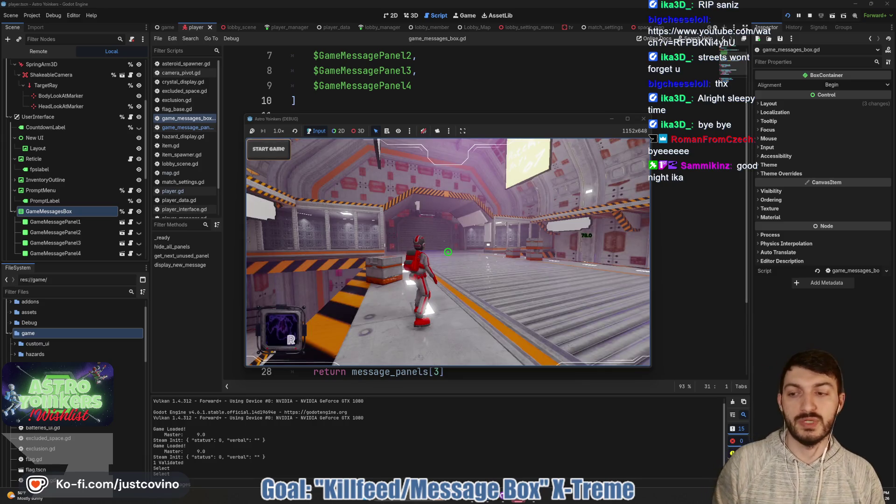
pyautogui.press('d')
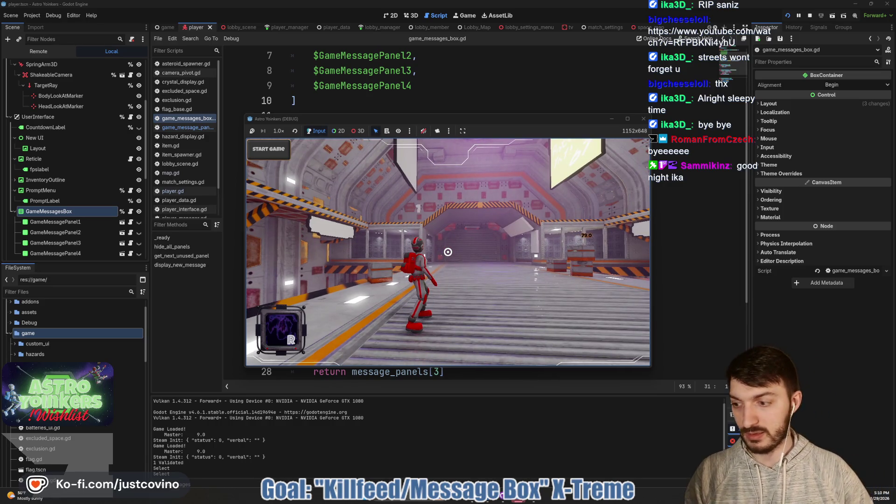
pyautogui.press('`')
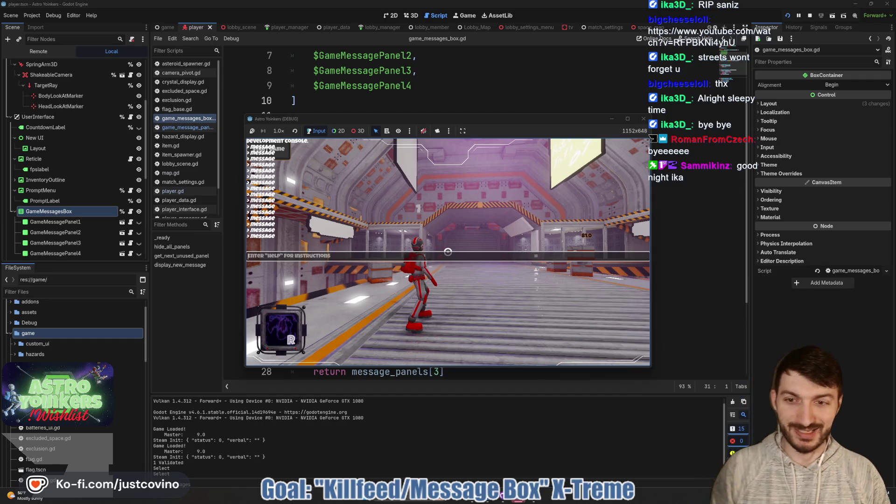
pyautogui.press('Escape')
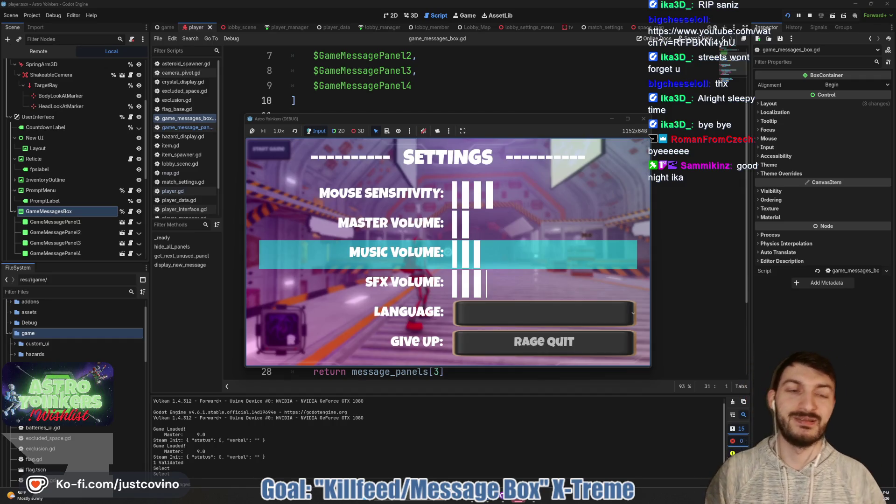
pyautogui.press('Escape')
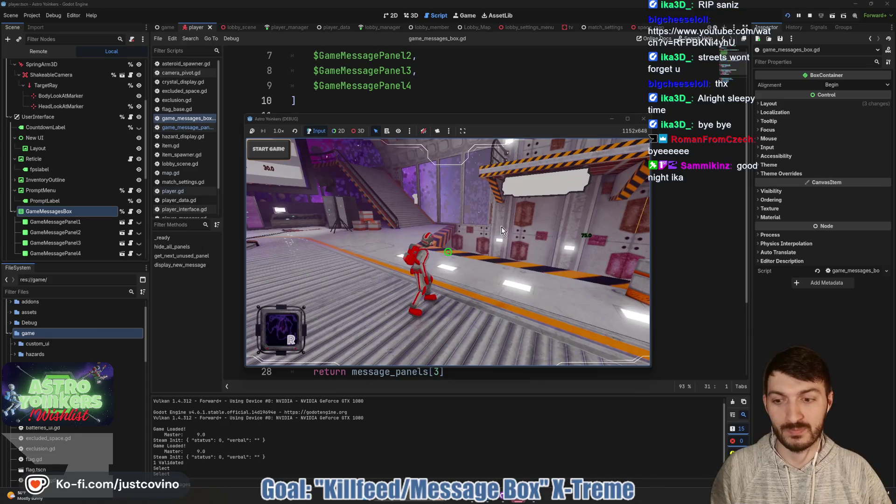
pyautogui.click(810, 18)
# - Open the game_message_panel.gd script from the file list
pyautogui.click(504, 195)
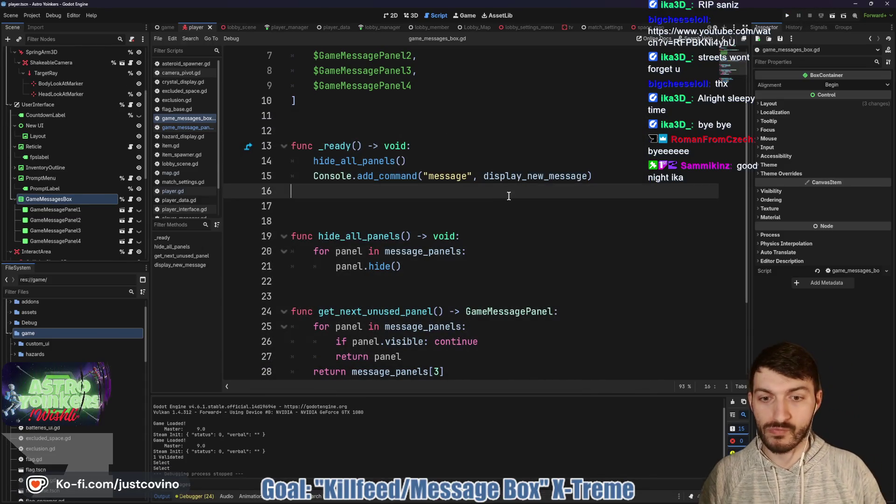
pyautogui.scroll(-2, 467, 205)
pyautogui.scroll(-1, 467, 206)
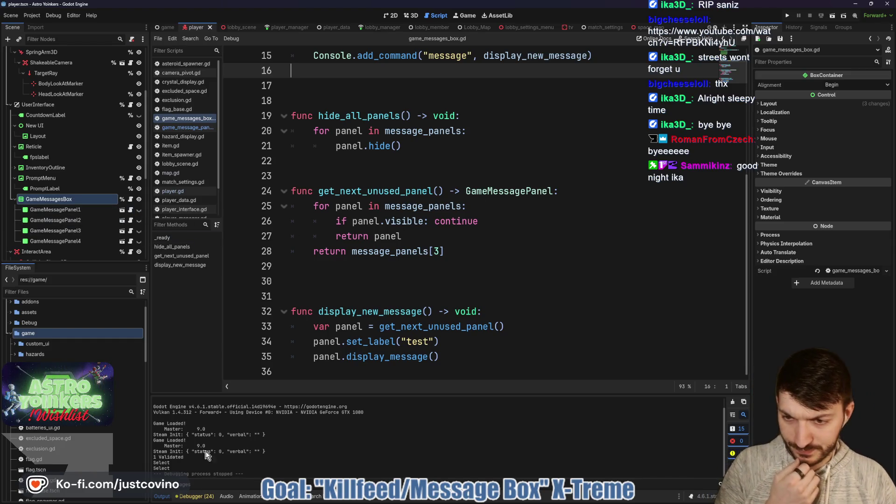
pyautogui.click(130, 213)
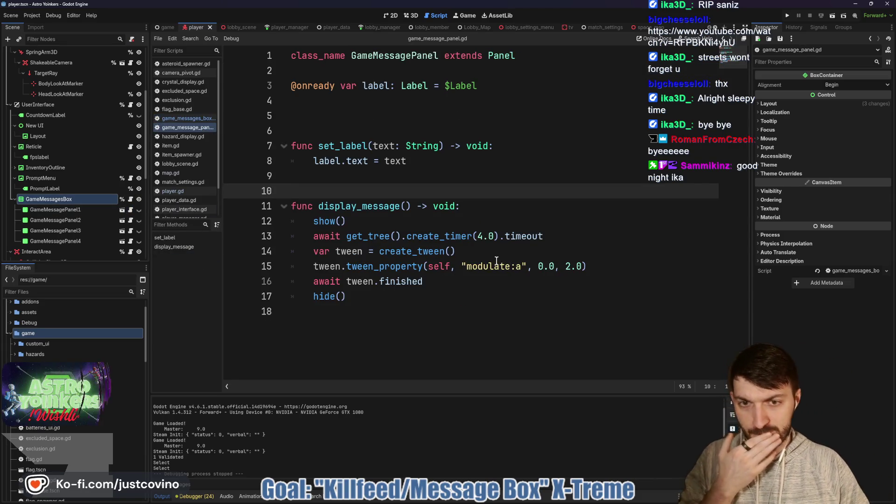
# - Shorten the create_timer delay from 4.0 to 2.0 seconds and save
pyautogui.click(481, 237)
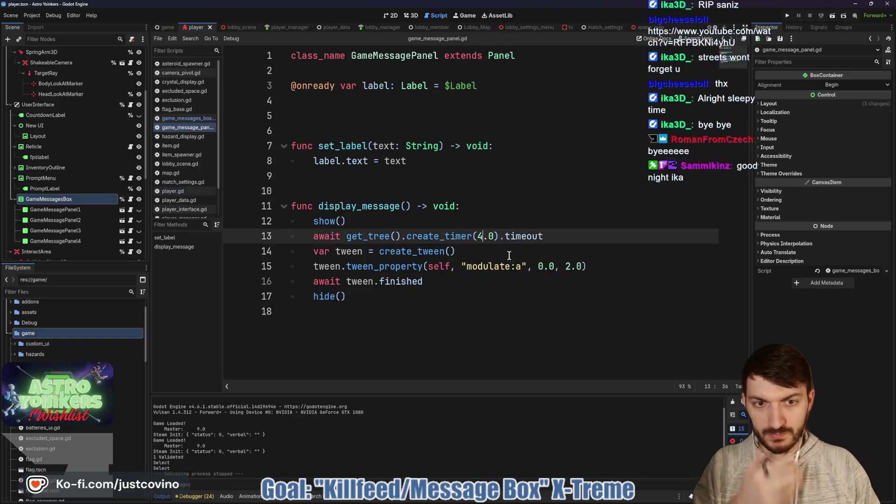
pyautogui.press('BackSpace')
pyautogui.write('3')
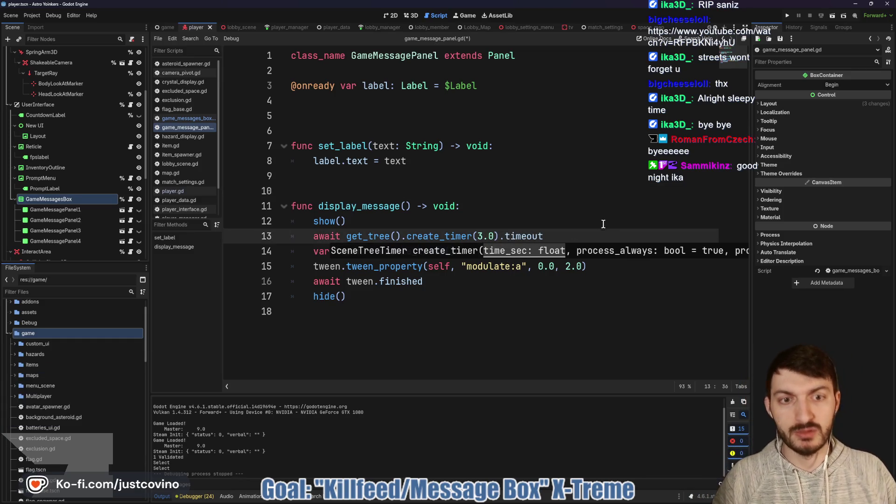
pyautogui.write('2')
pyautogui.click(558, 234)
pyautogui.hotkey('ctrl', 's')
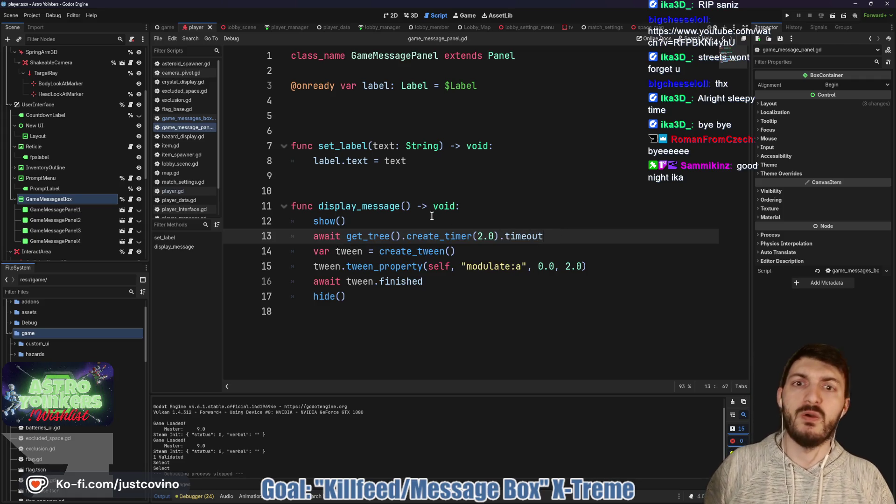
# - Add blank lines under class_name and start declaring an is_in_use variable
pyautogui.click(352, 114)
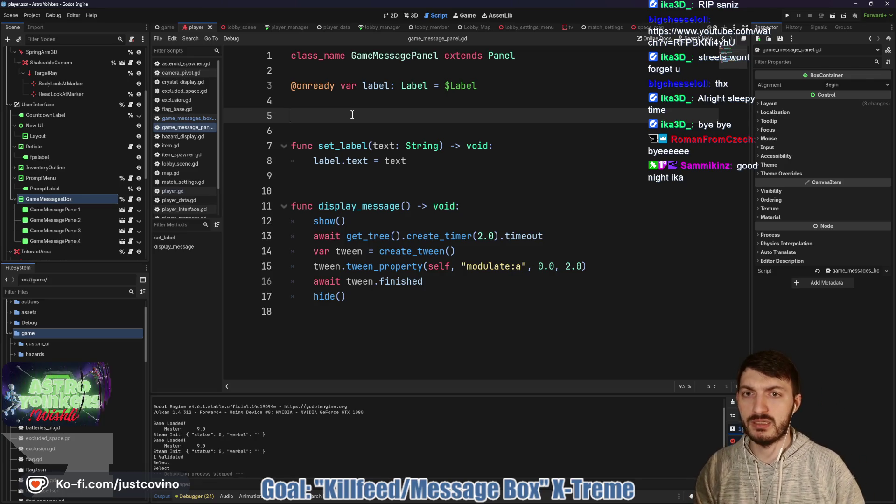
pyautogui.click(299, 69)
pyautogui.press('Return')
pyautogui.press('Return')
pyautogui.press('Up')
pyautogui.write('var is')
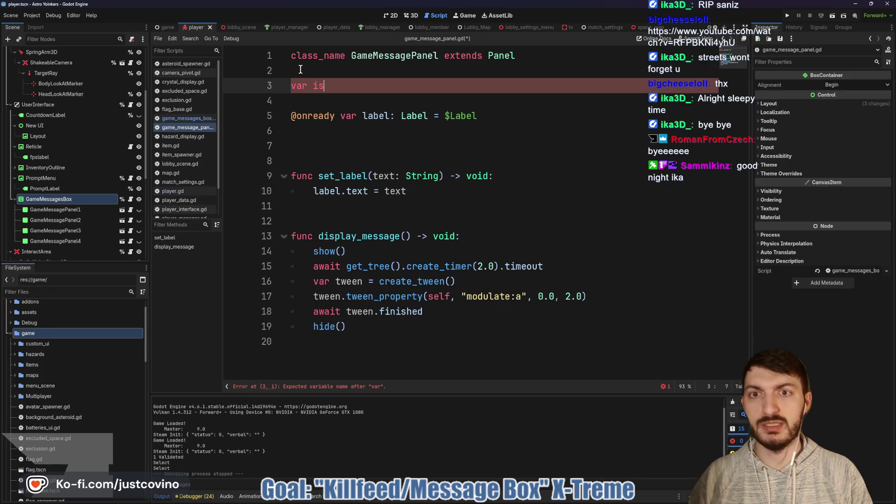
pyautogui.write('_in_us')
pyautogui.write(' n')
# - Type is_in_use as bool and open a new line at the top of display_message
pyautogui.press('BackSpace')
pyautogui.write('bool')
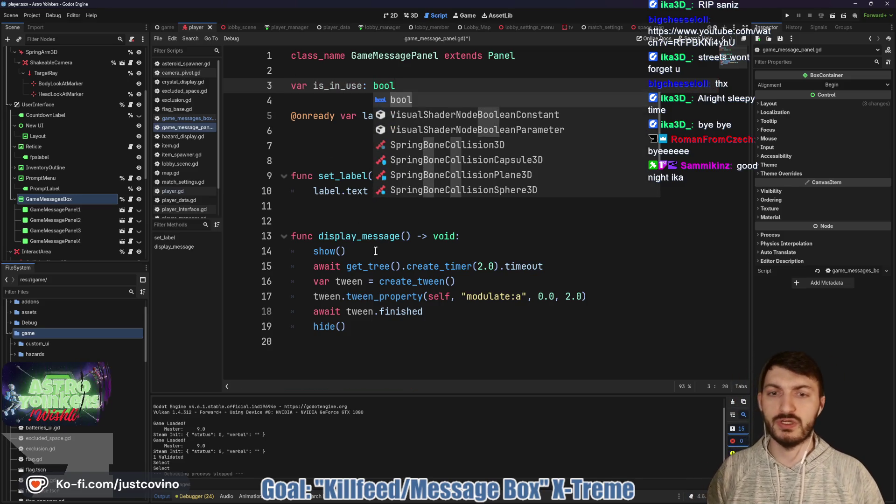
pyautogui.click(393, 254)
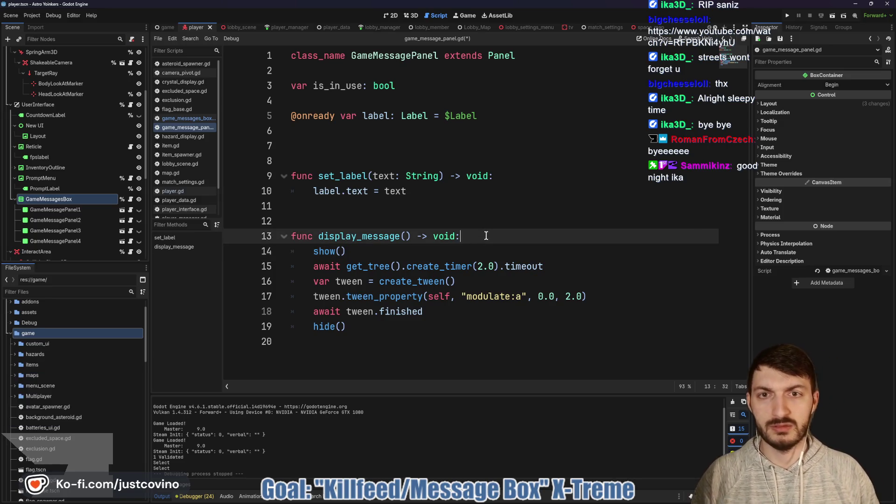
pyautogui.hotkey('ctrl', 'shift', 'Return')
# - In game_messages_box.gd, add 'if panel.is_in_use: panel.kill()' to display_new_message
pyautogui.hotkey('alt', 'Left')
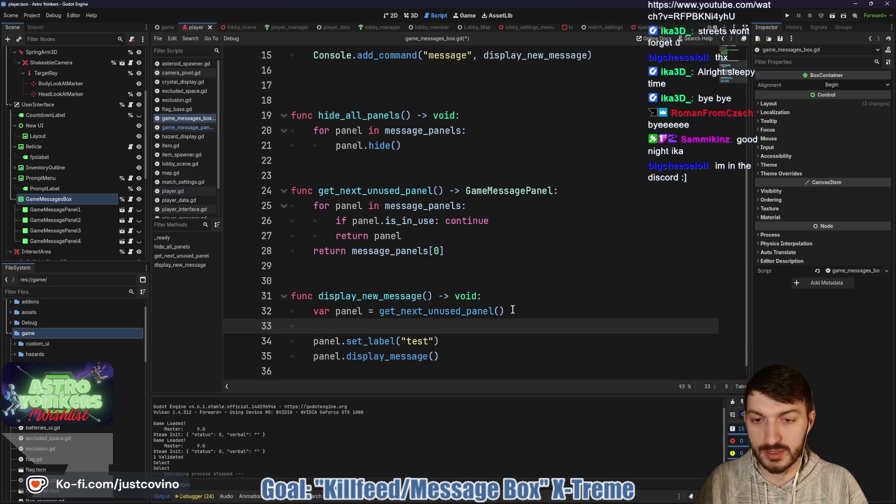
pyautogui.write('if panel.')
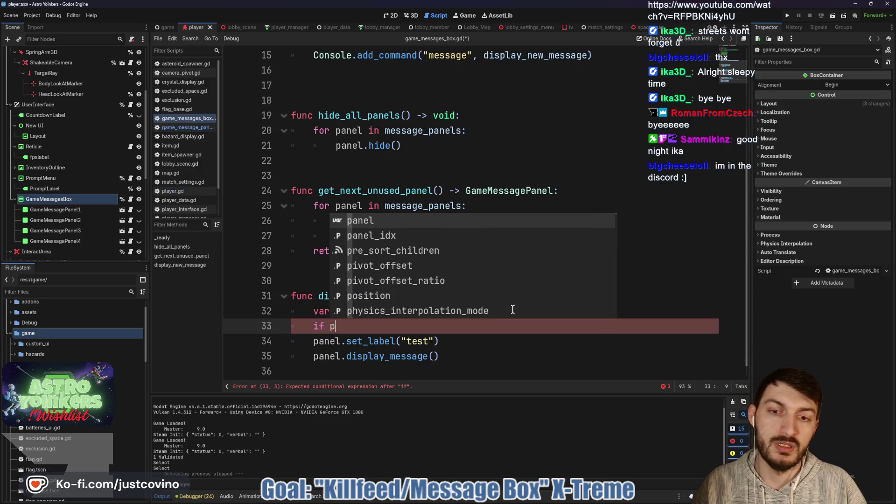
pyautogui.write('is_in_use:')
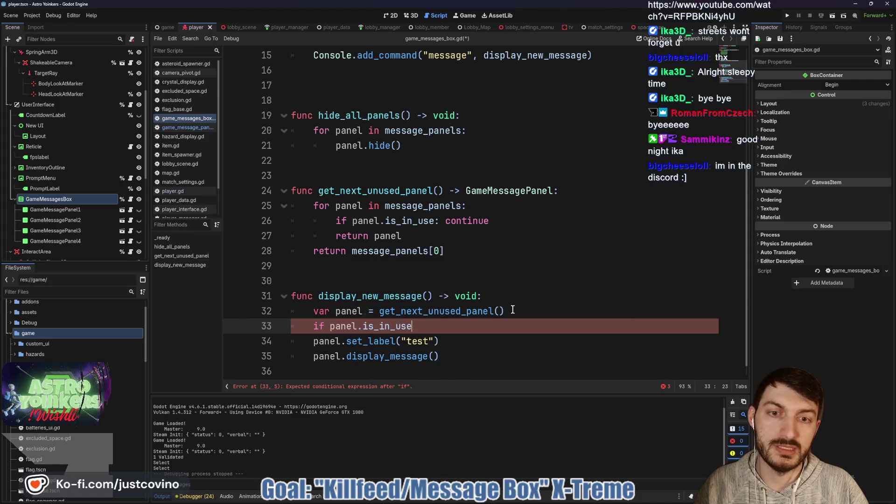
pyautogui.press('Return')
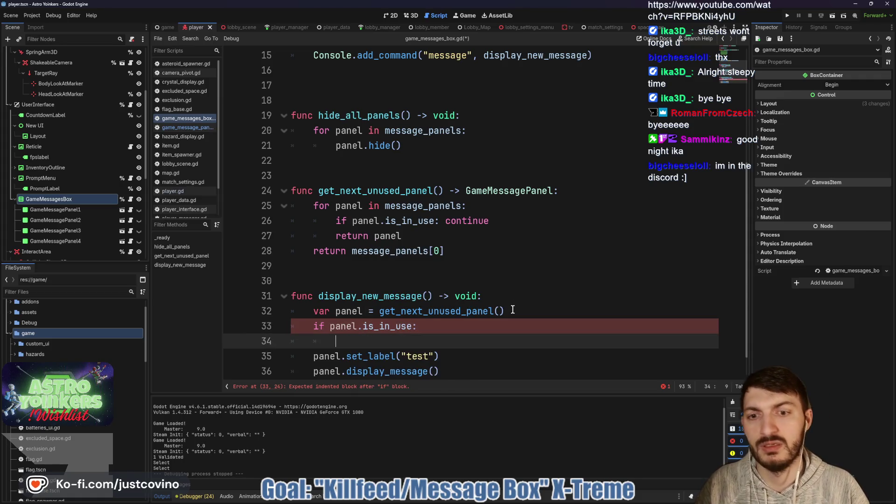
pyautogui.write('panel.')
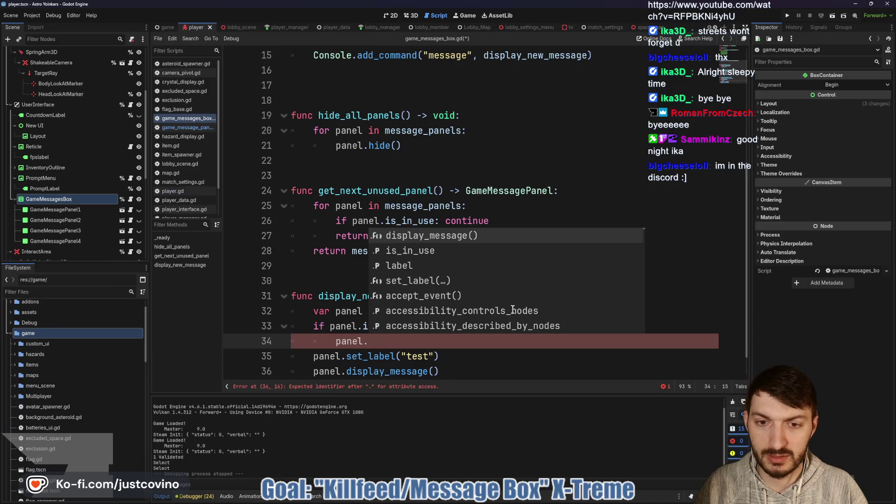
pyautogui.write('kill')
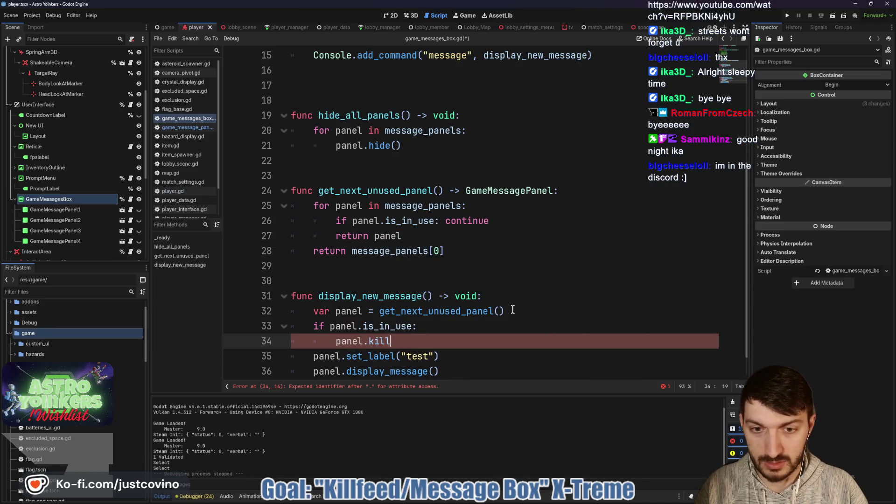
pyautogui.write('(()')
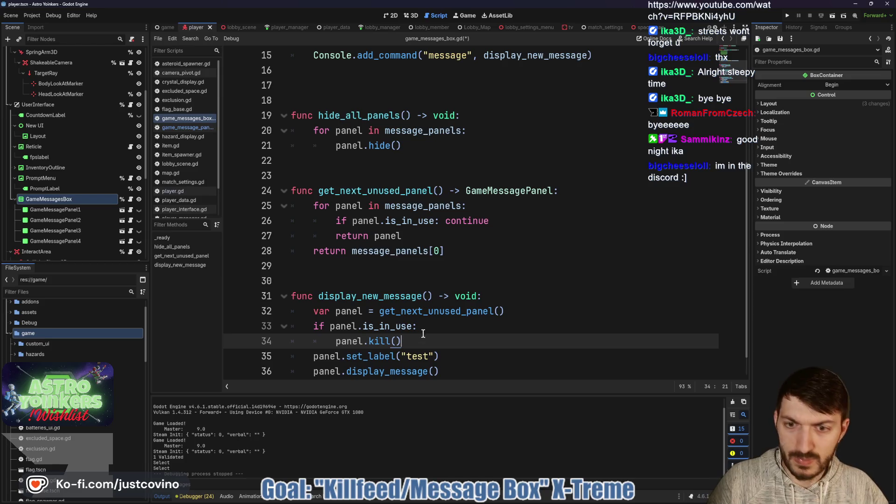
pyautogui.hotkey('alt', 'Left')
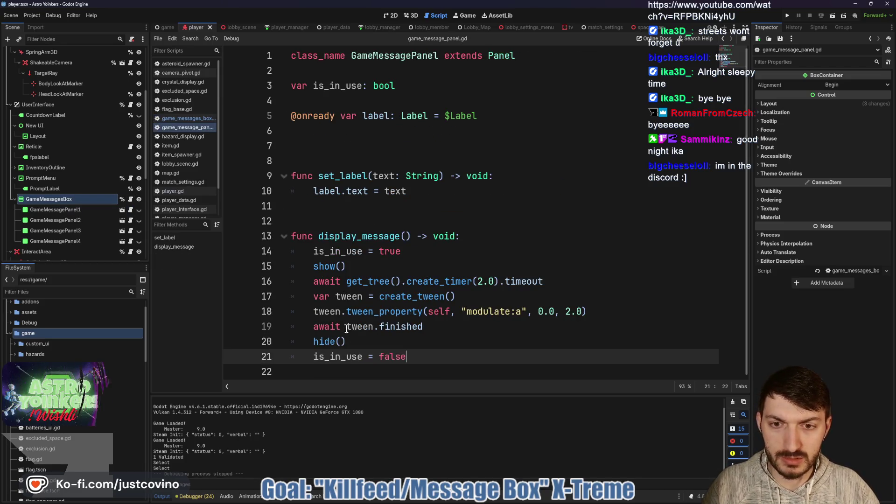
# - Add an empty 'func kill() -> void:' below display_message
pyautogui.click(347, 369)
pyautogui.press('Return')
pyautogui.press('Return')
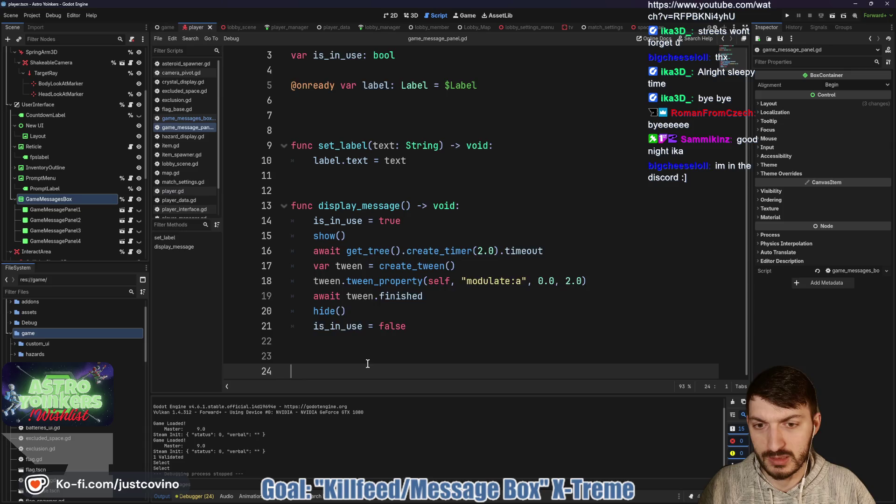
pyautogui.press('Return')
pyautogui.press('Up')
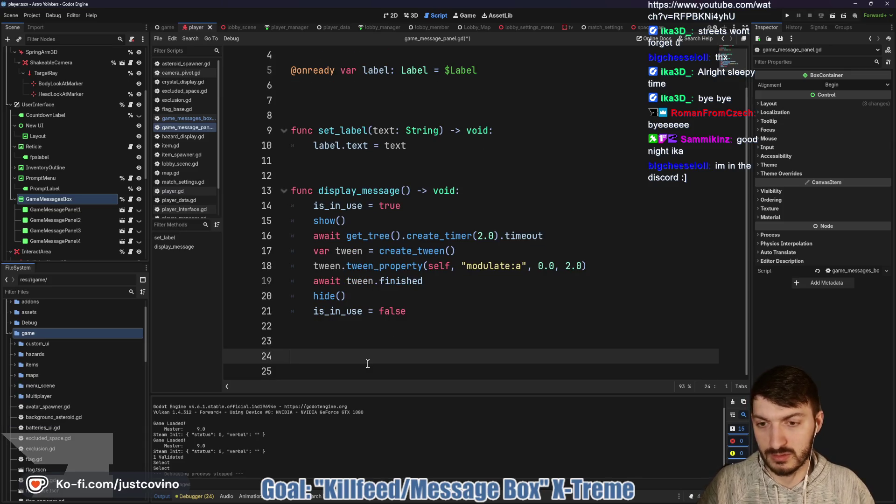
pyautogui.write('func kill() -')
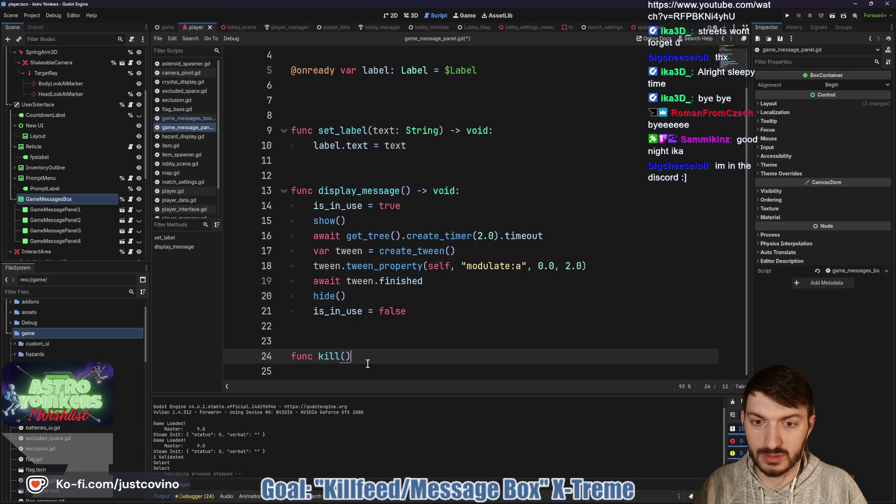
pyautogui.write('> void:')
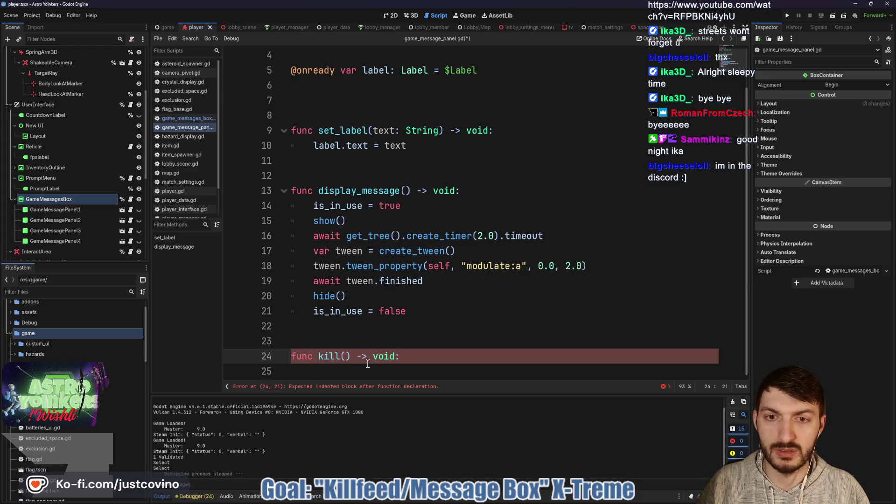
pyautogui.press('Return')
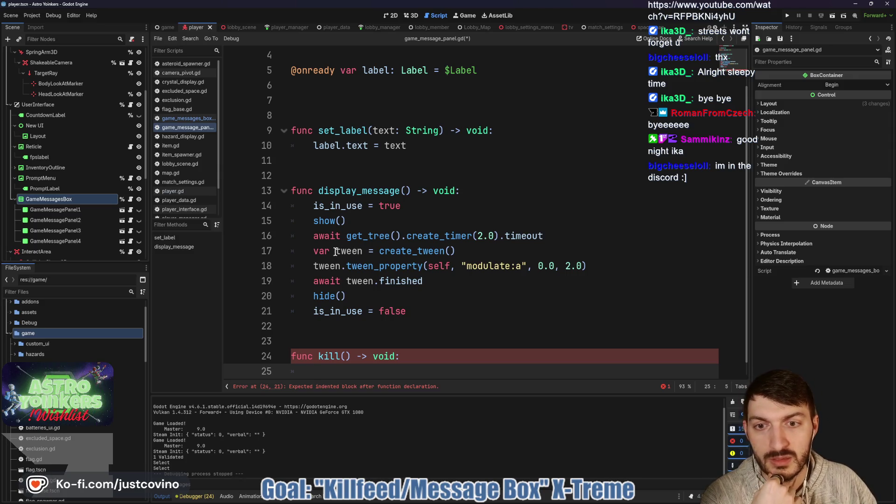
# - Drop the 'var' keyword from the local tween line in display_message
pyautogui.moveTo(362, 251); pyautogui.dragTo(313, 250)
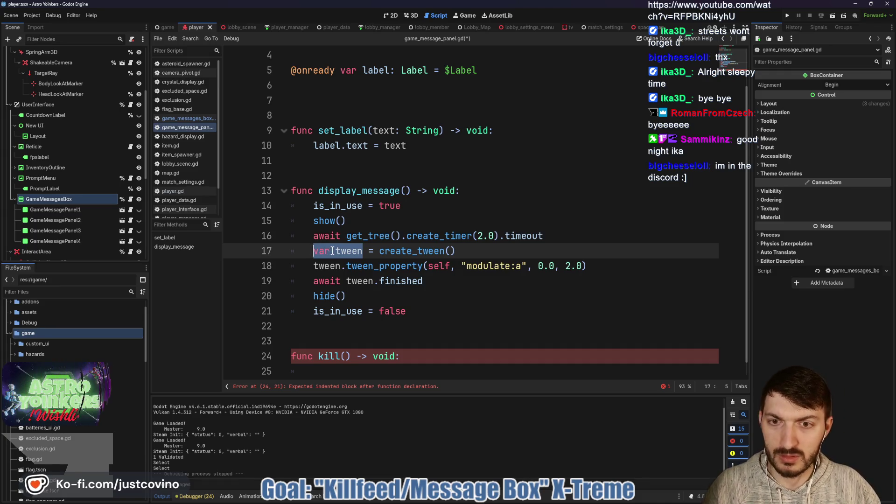
pyautogui.click(334, 251)
pyautogui.press('BackSpace')
pyautogui.press('BackSpace')
pyautogui.press('BackSpace')
pyautogui.press('BackSpace')
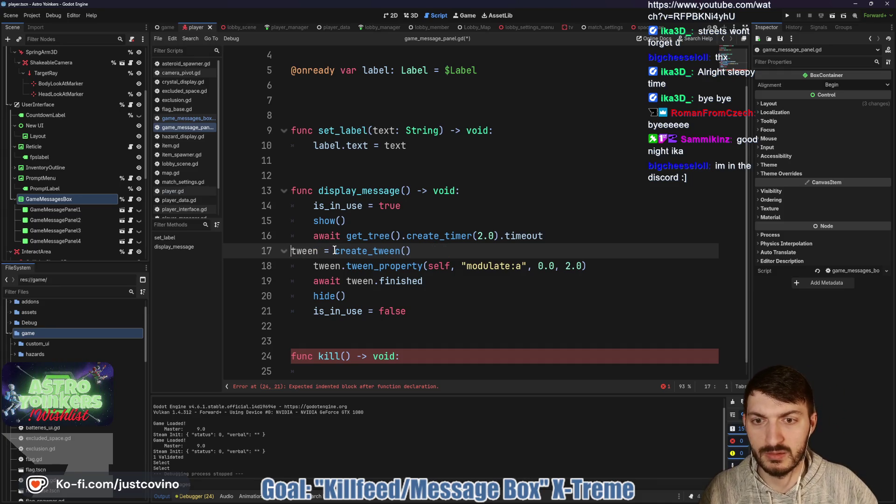
# - Declare 'var tween: Tween' near the top of the script
pyautogui.scroll(1, 338, 250)
pyautogui.click(313, 104)
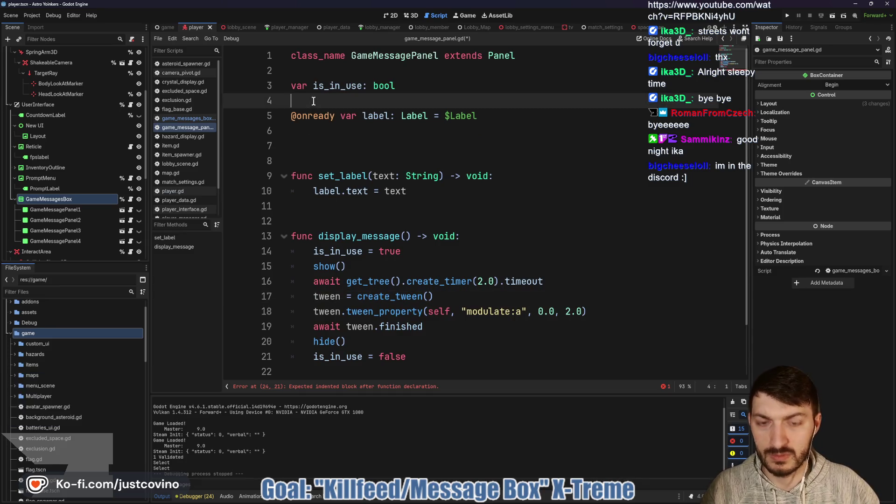
pyautogui.press('Return')
pyautogui.press('Return')
pyautogui.press('Up')
pyautogui.press('Up')
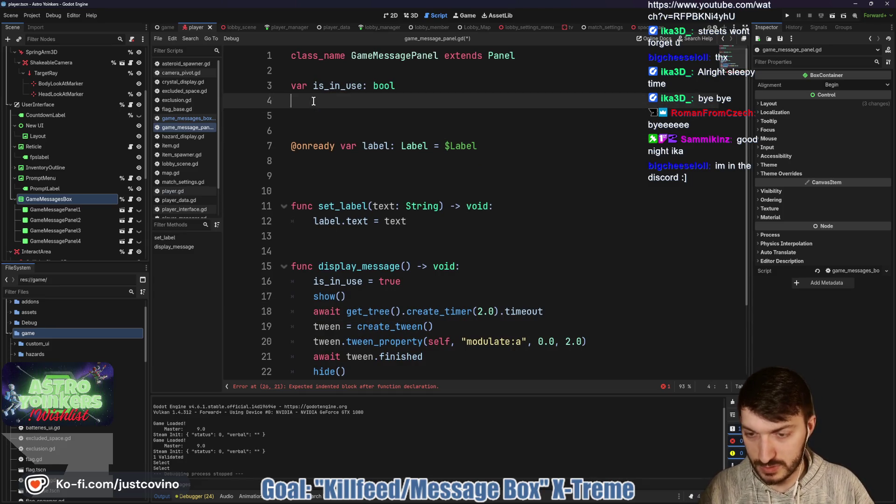
pyautogui.click(311, 124)
pyautogui.press('BackSpace')
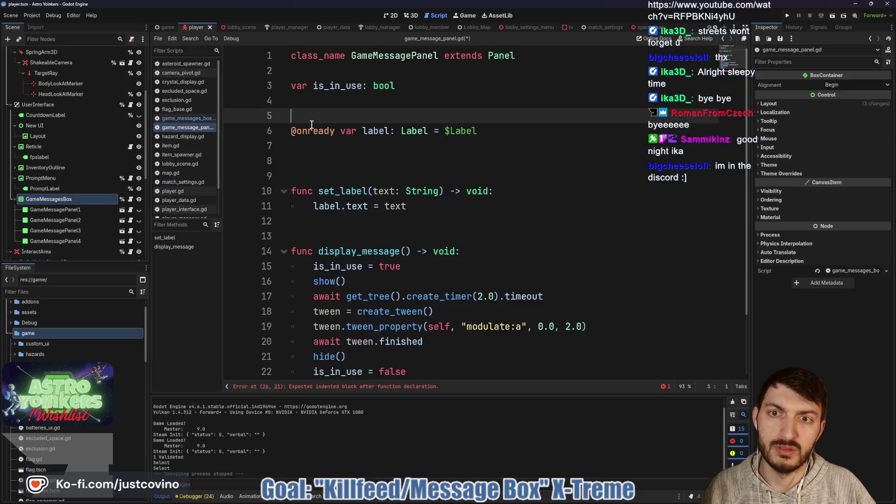
pyautogui.press('Up')
pyautogui.press('Up')
pyautogui.press('Return')
pyautogui.press('Return')
pyautogui.press('Return')
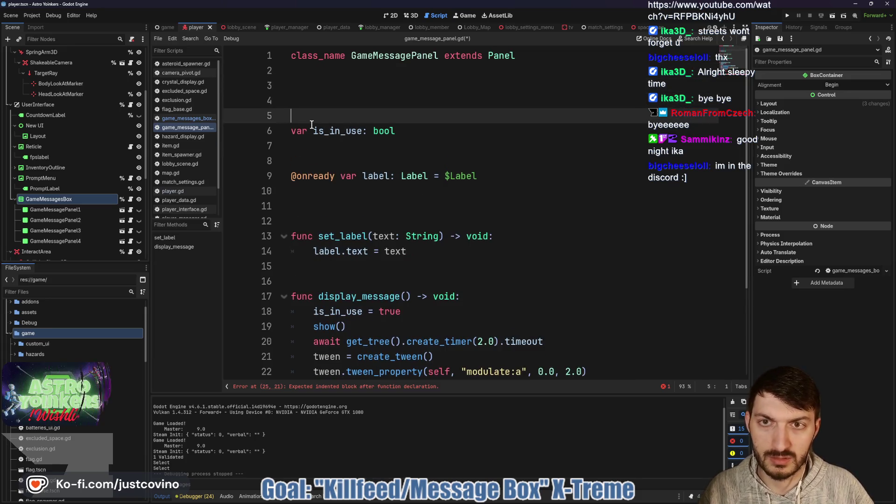
pyautogui.press('Up')
pyautogui.press('Up')
pyautogui.write('var tween')
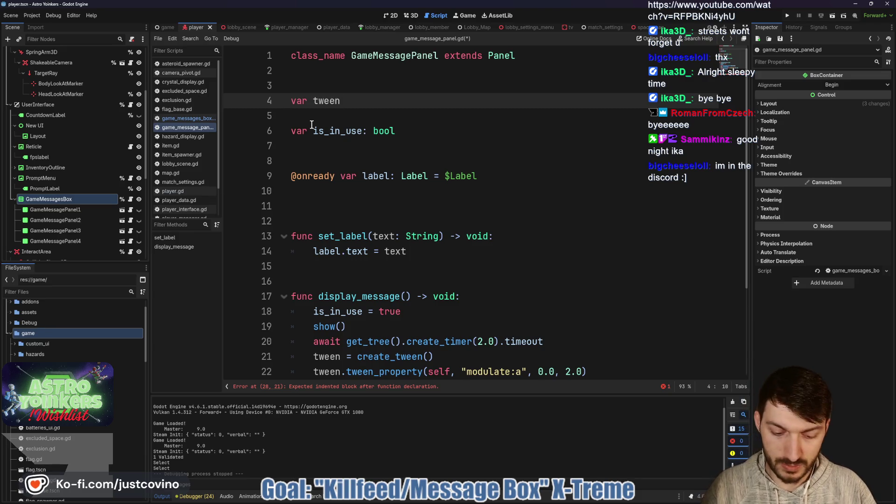
pyautogui.write(': Twe')
pyautogui.press('Return')
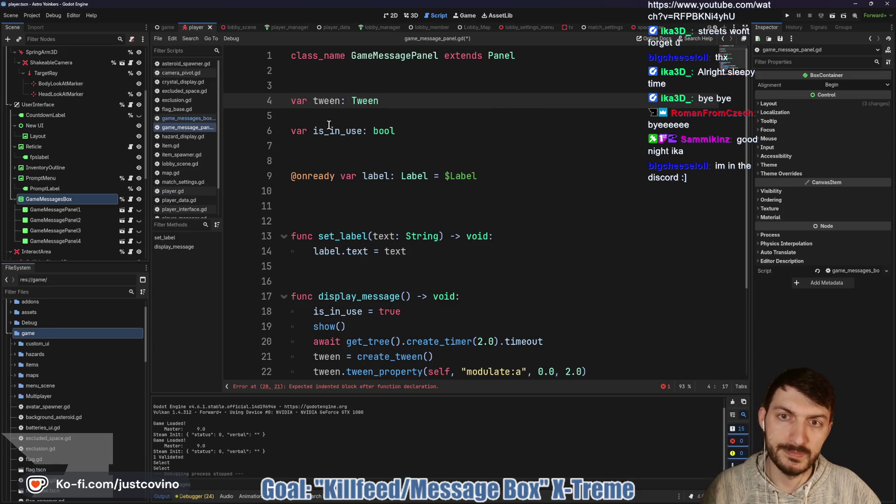
# - Make kill() run tween.kill(), is_in_use = false and hide() when in use, then save
pyautogui.scroll(-3, 383, 200)
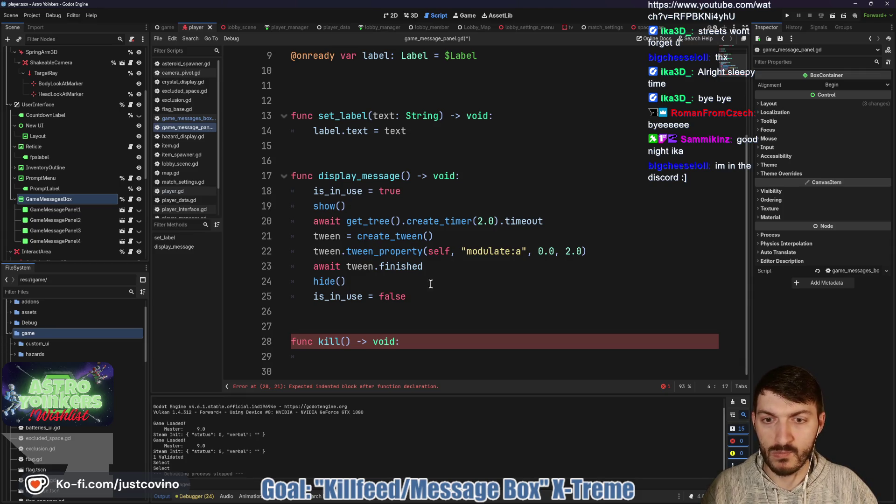
pyautogui.click(348, 357)
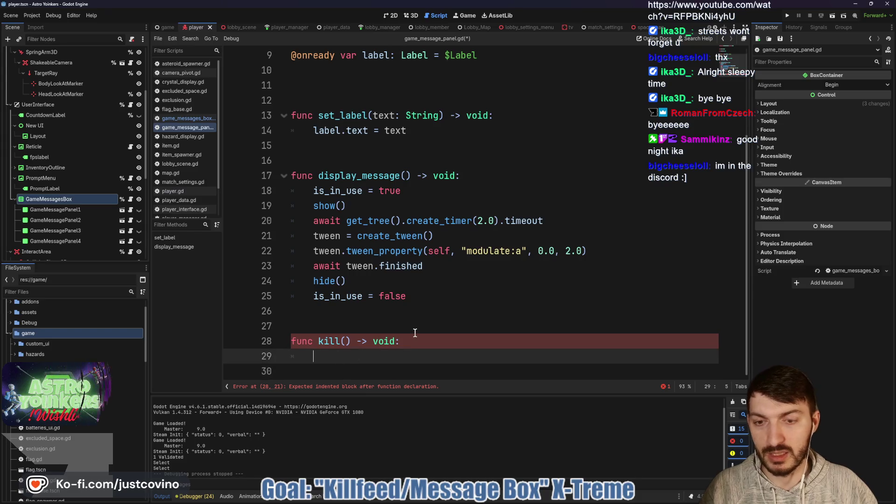
pyautogui.write('if is_in_use:')
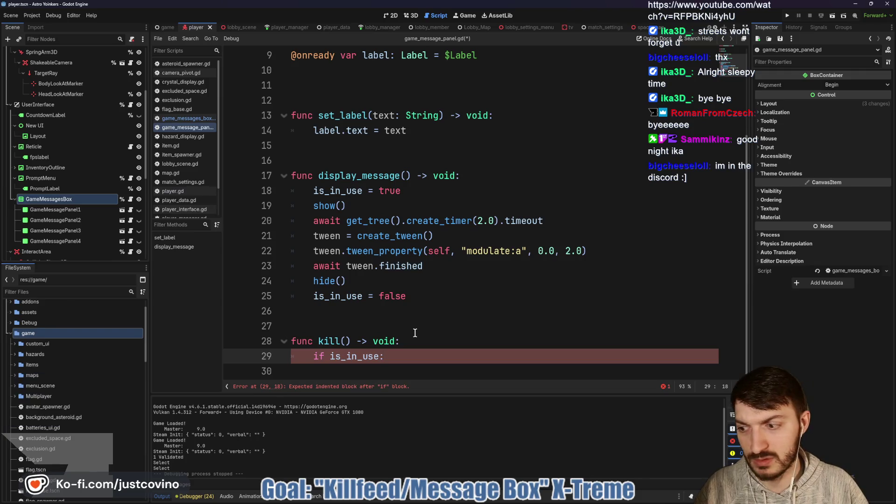
pyautogui.press('Return')
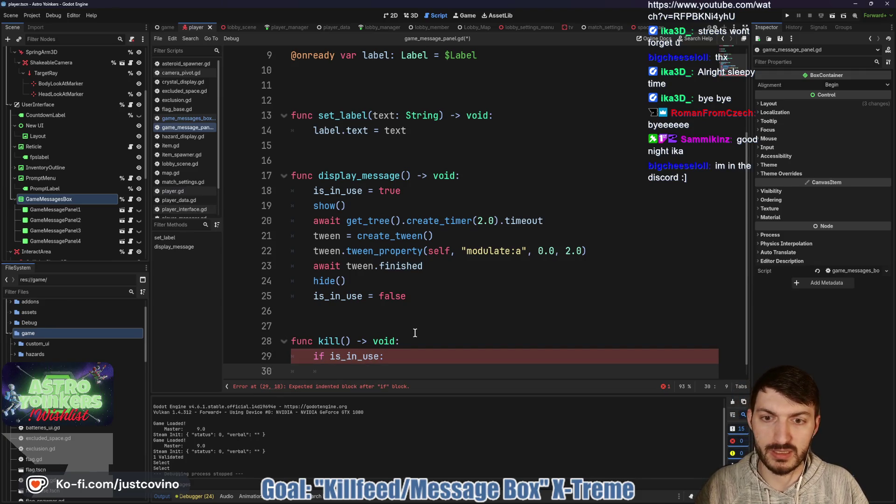
pyautogui.write('tw')
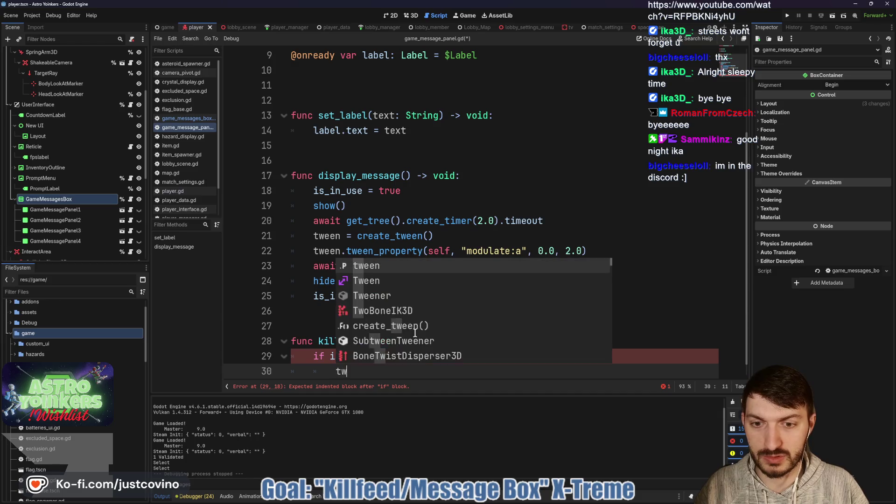
pyautogui.write('een.ki')
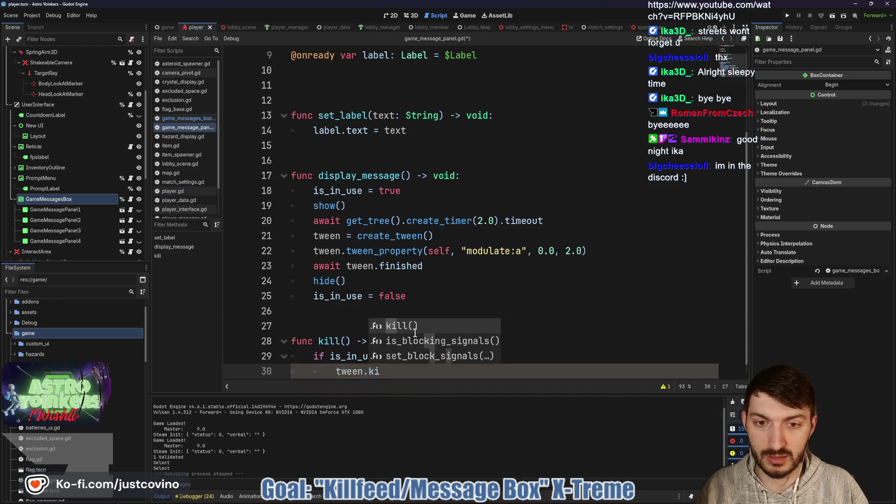
pyautogui.press('Return')
pyautogui.press('Return')
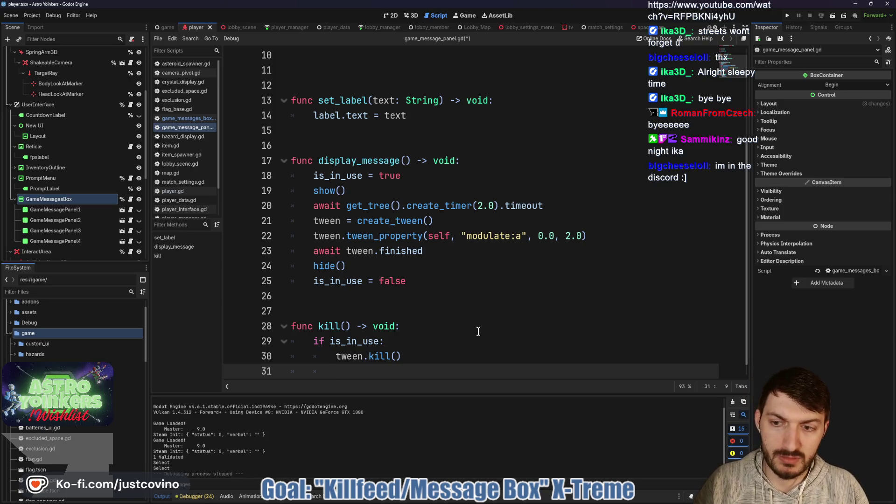
pyautogui.write('is_in_use')
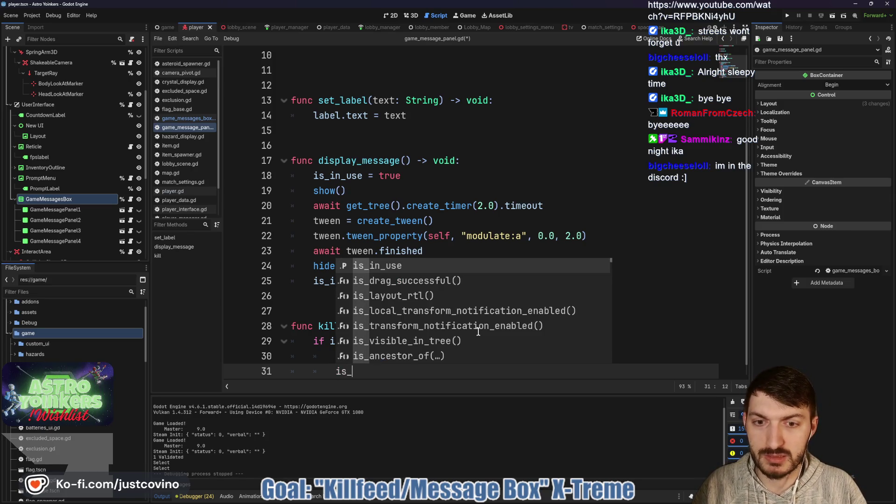
pyautogui.press('Return')
pyautogui.write('= false')
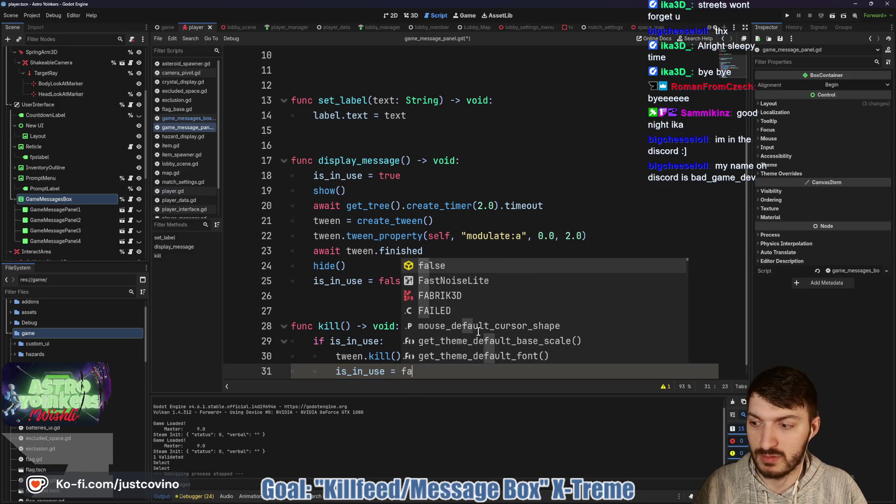
pyautogui.press('Return')
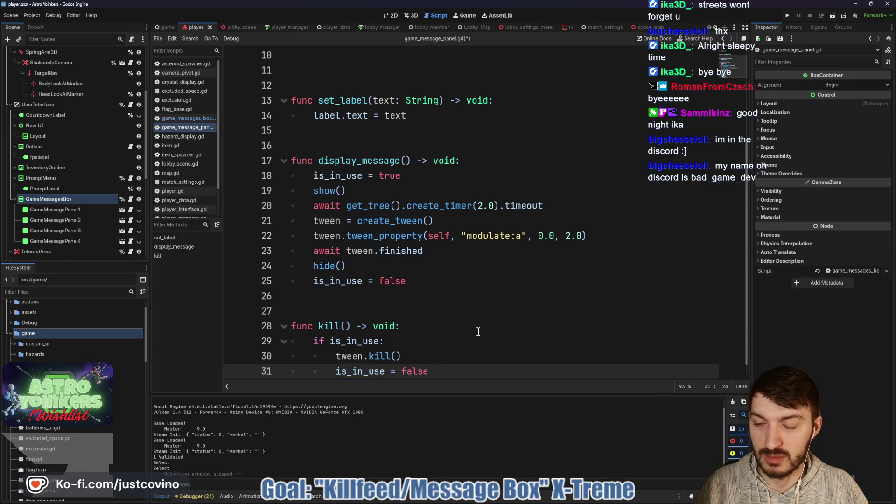
pyautogui.press('Return')
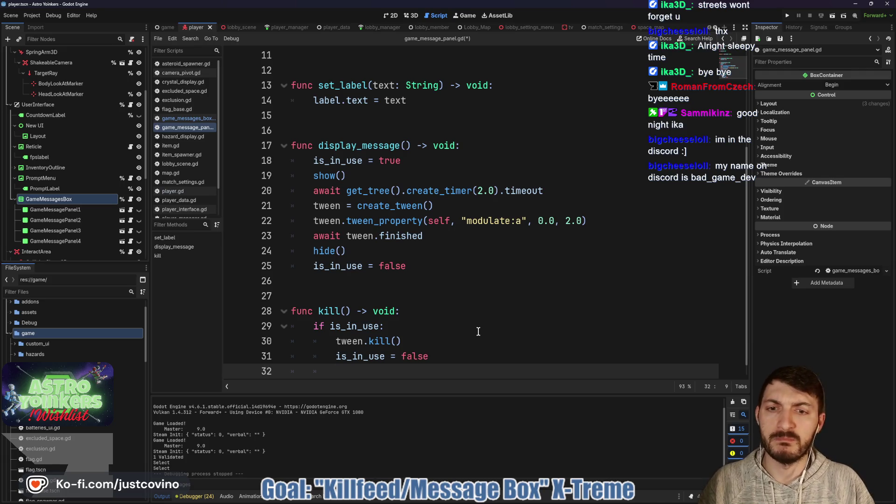
pyautogui.write('hide()')
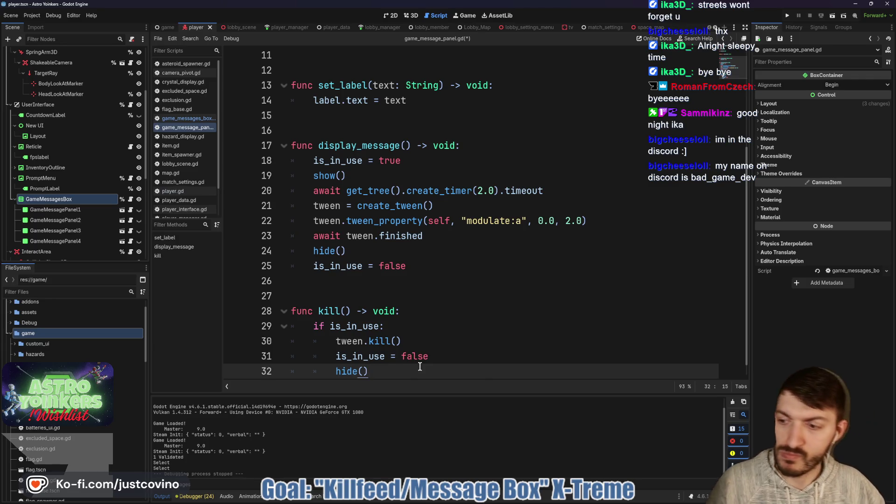
pyautogui.hotkey('ctrl', 's')
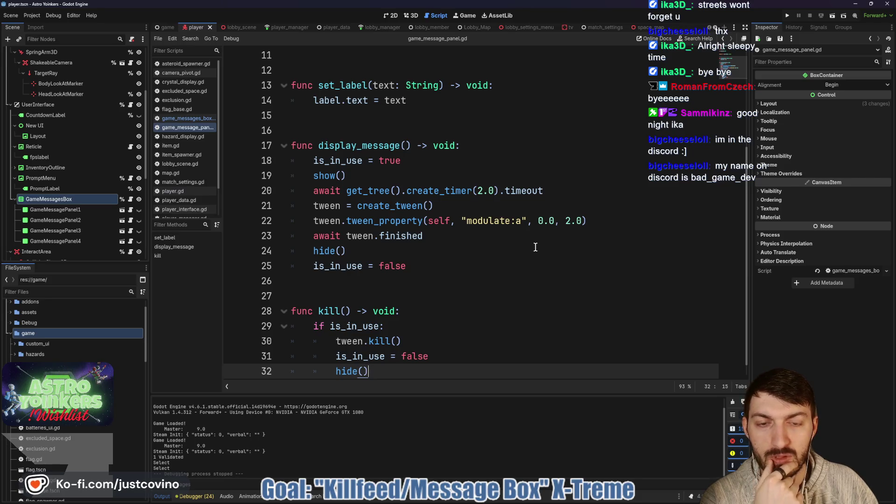
pyautogui.moveTo(569, 188); pyautogui.dragTo(311, 190)
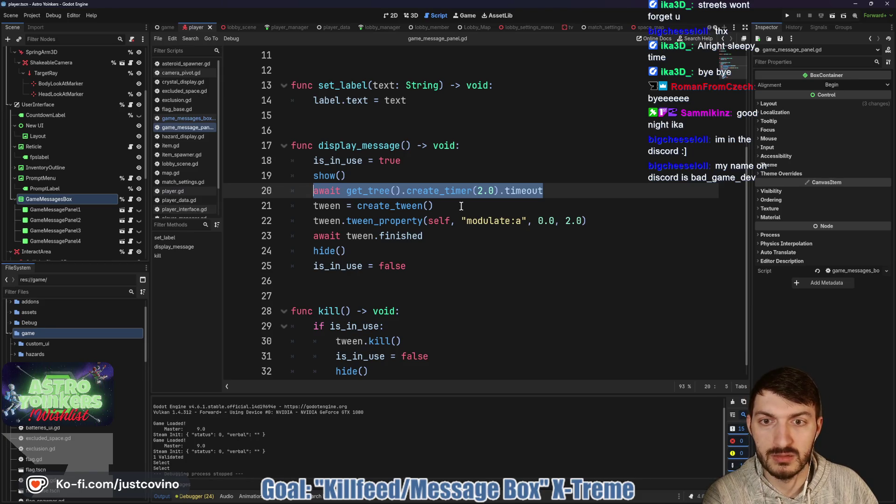
# - Replace the timer await with tween.tween_interval(3.0) after the tween is created, and save
pyautogui.press('BackSpace')
pyautogui.press('BackSpace')
pyautogui.click(445, 193)
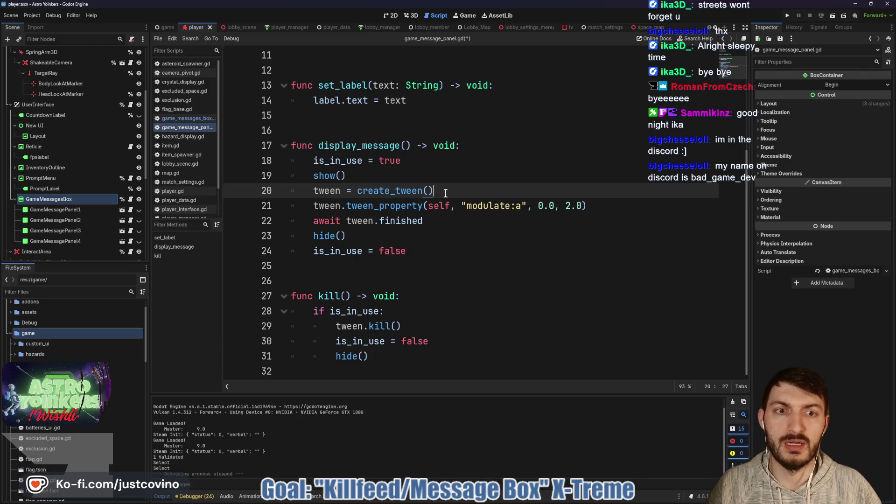
pyautogui.press('Return')
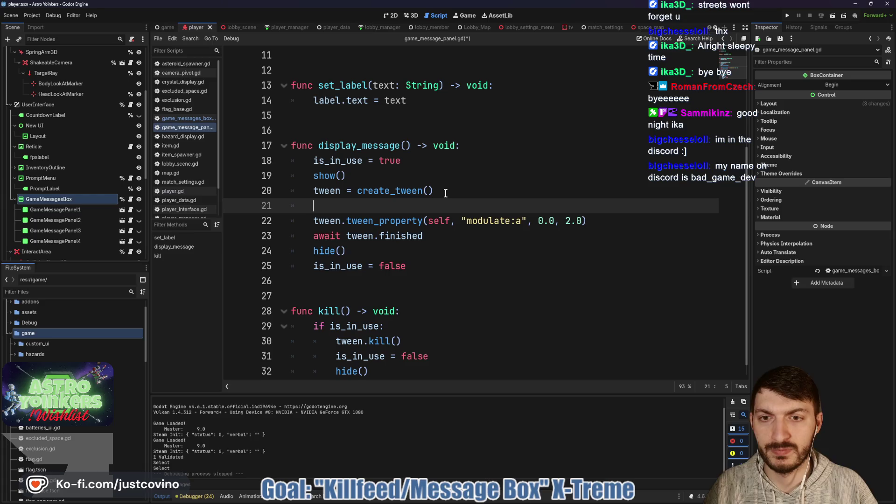
pyautogui.write('tween.tween')
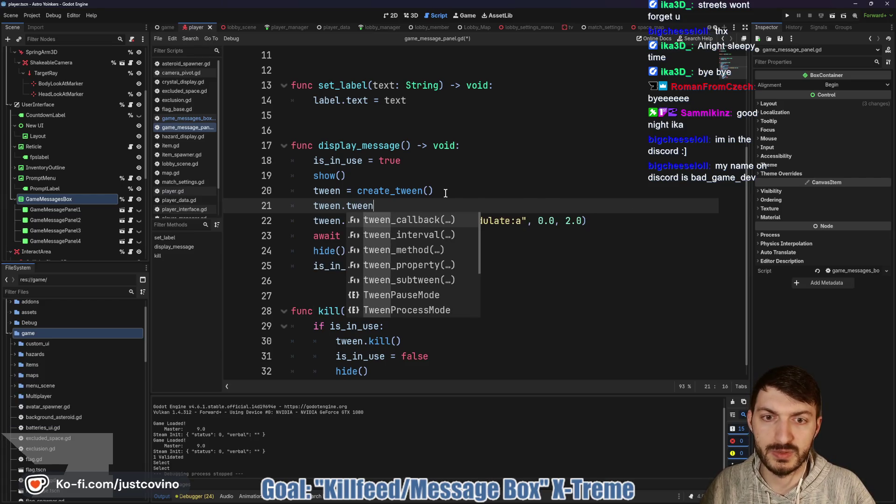
pyautogui.press('Down')
pyautogui.press('Return')
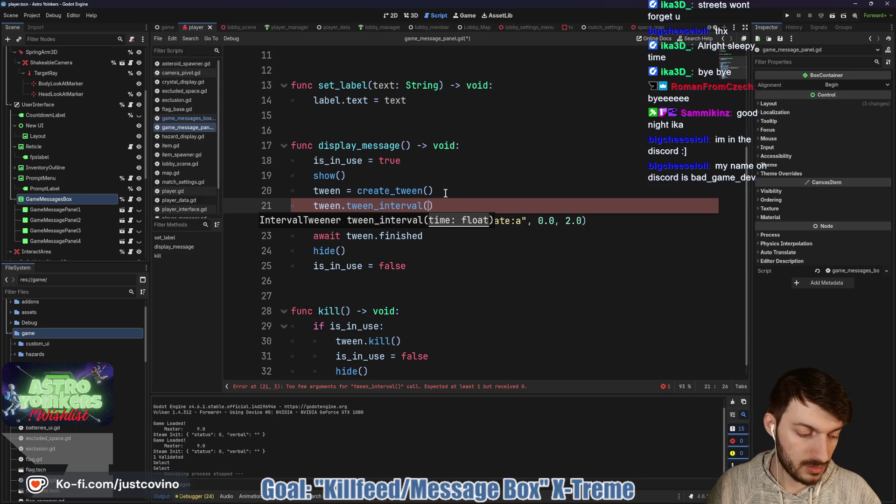
pyautogui.write('3.0')
pyautogui.click(466, 200)
pyautogui.hotkey('ctrl', 's')
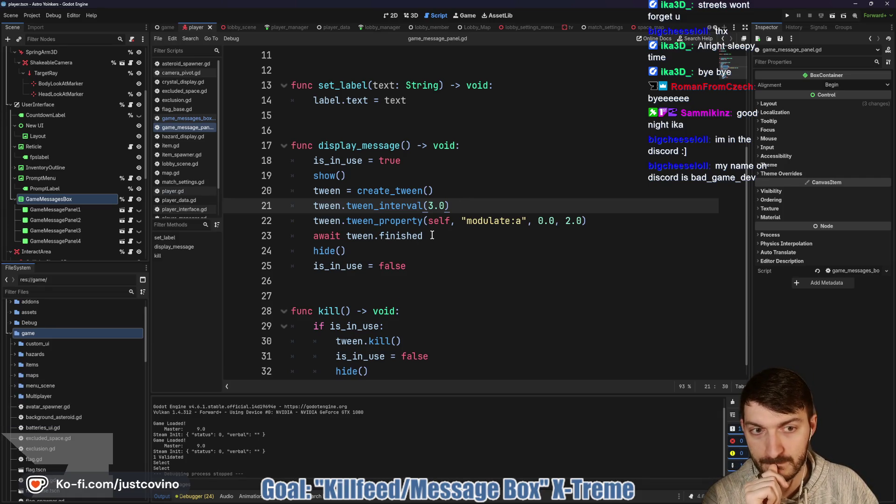
pyautogui.scroll(-1, 429, 237)
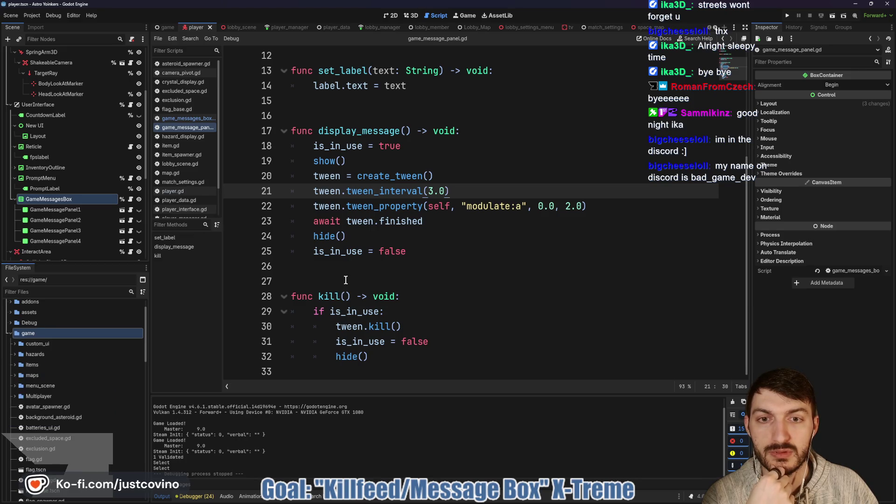
# - Add 'modulate.a = 1.0' at the end of kill() and save
pyautogui.click(439, 339)
pyautogui.click(391, 357)
pyautogui.press('Return')
pyautogui.write('modulate.a = 1.0')
pyautogui.click(391, 358)
pyautogui.hotkey('ctrl', 's')
# - Rename the kill function to reset and save
pyautogui.scroll(-1, 436, 355)
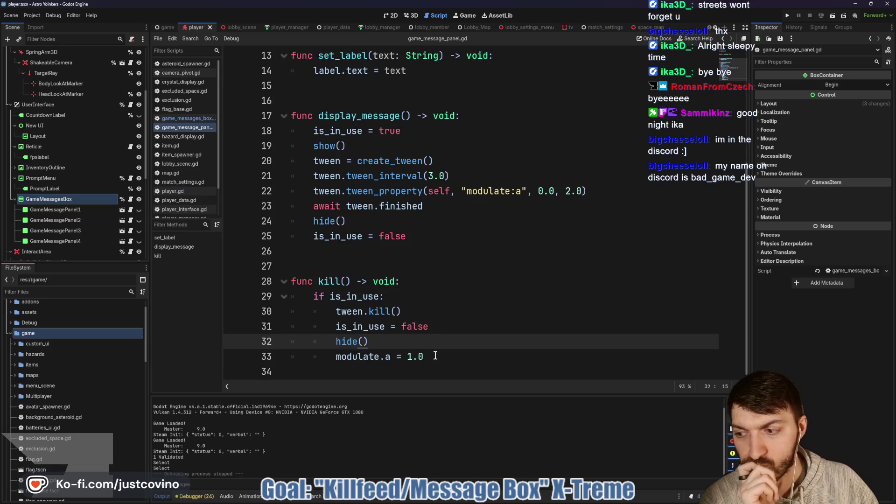
pyautogui.doubleClick(327, 281)
pyautogui.write('reset')
pyautogui.write('_me')
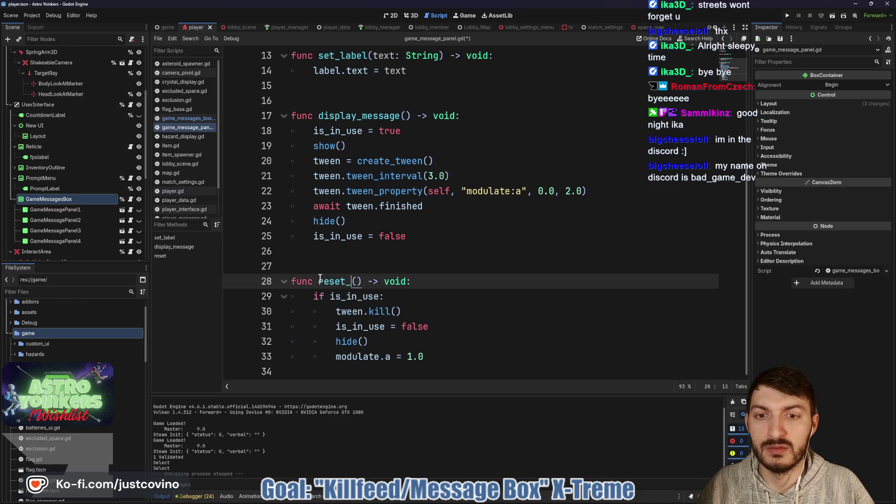
pyautogui.write('ssage')
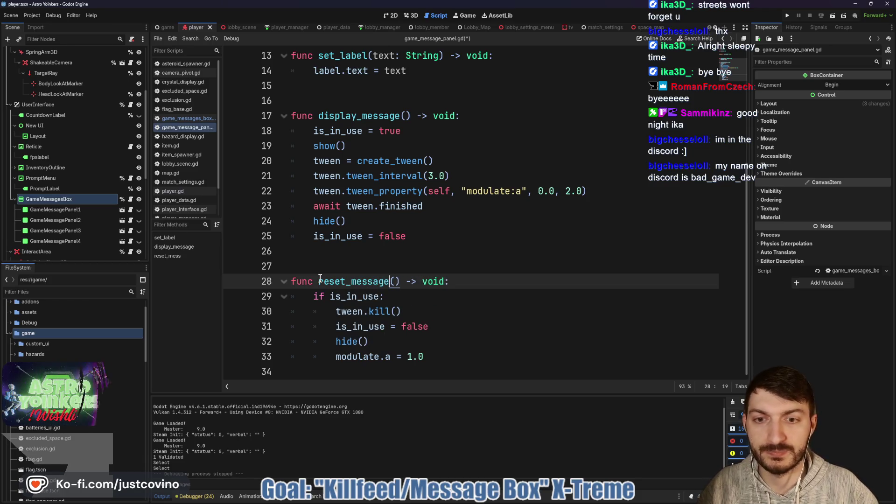
pyautogui.press('BackSpace')
pyautogui.press('BackSpace')
pyautogui.press('BackSpace')
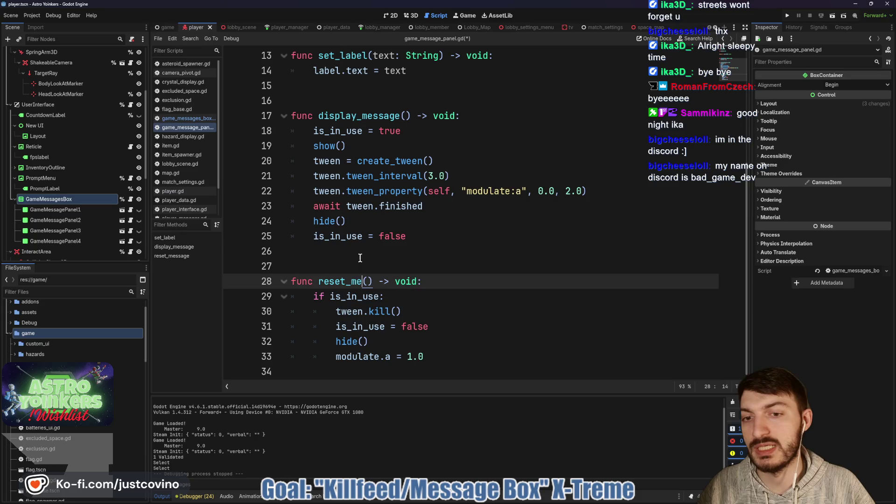
pyautogui.click(360, 258)
pyautogui.hotkey('ctrl', 's')
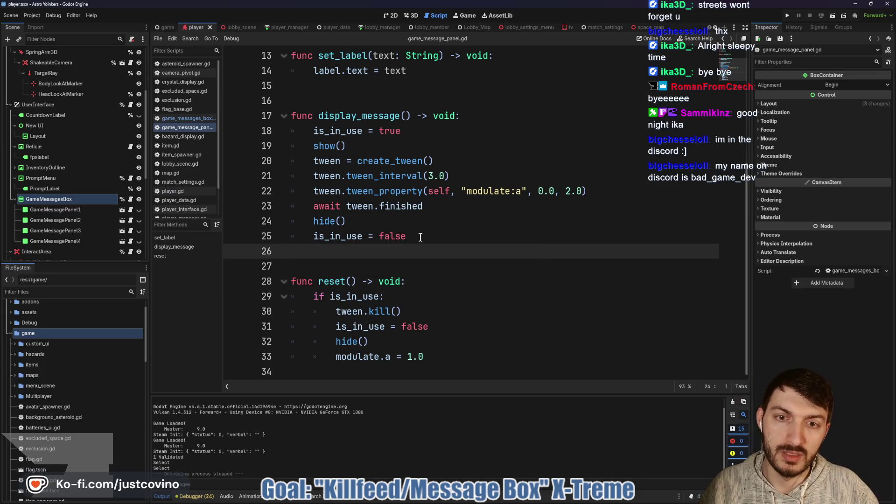
# - Replace the hide and is_in_use lines in display_message with a reset() call
pyautogui.moveTo(420, 236); pyautogui.dragTo(310, 222)
pyautogui.write('reset')
pyautogui.press('Return')
pyautogui.click(337, 248)
pyautogui.hotkey('ctrl', 's')
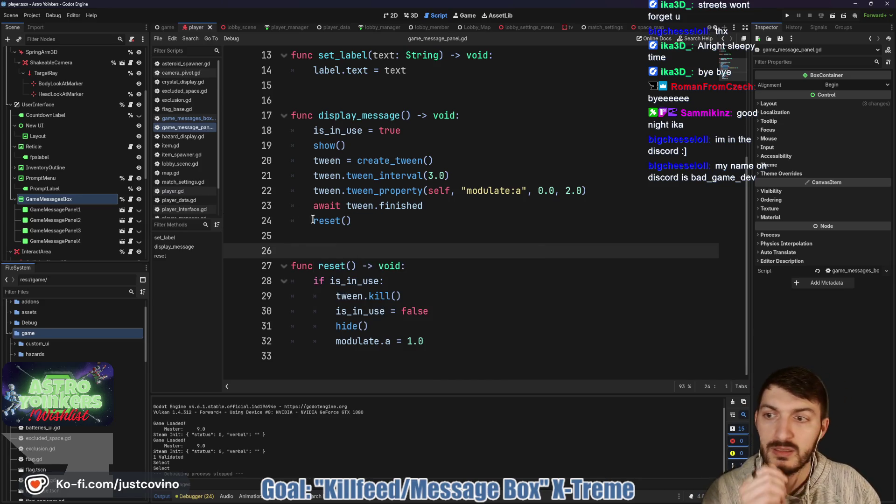
# - Change panel.kill() to panel.reset() in game_messages_box.gd, save, and run the project
pyautogui.click(131, 200)
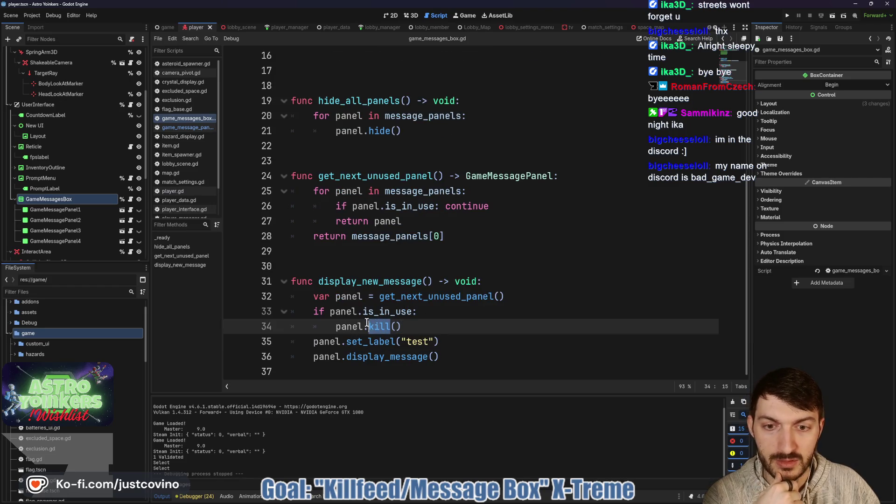
pyautogui.write('re')
pyautogui.press('Return')
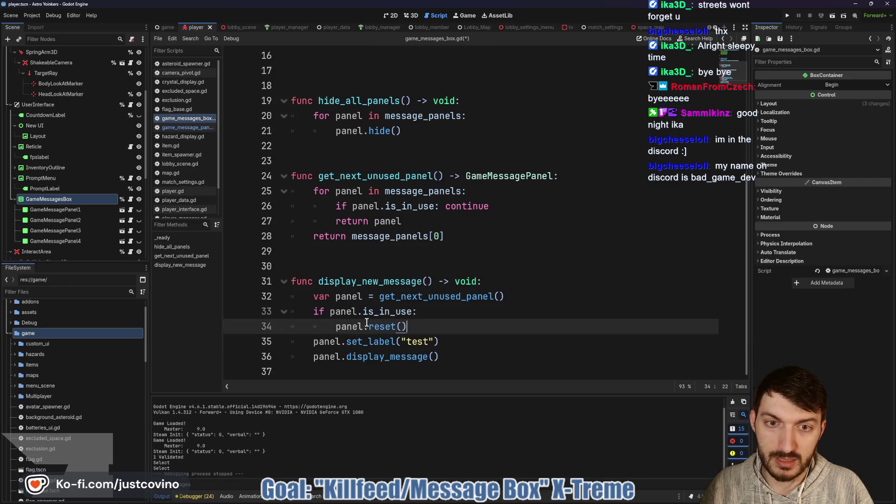
pyautogui.hotkey('ctrl', 's')
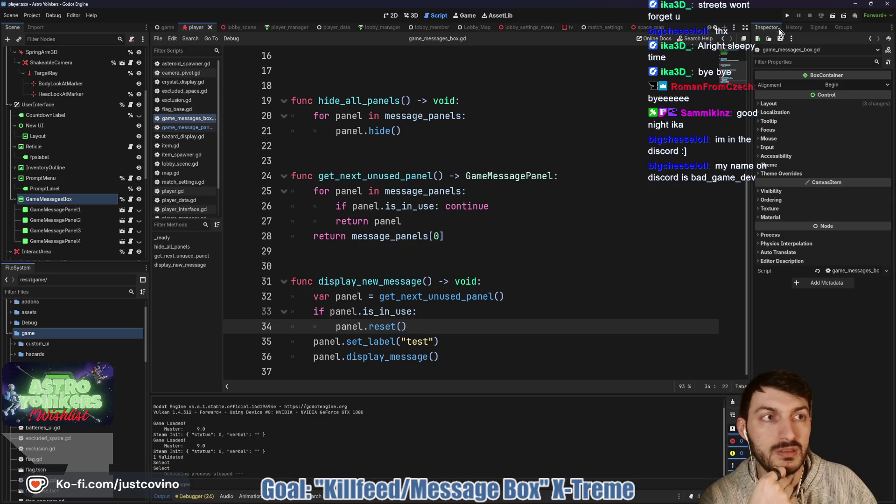
pyautogui.click(787, 17)
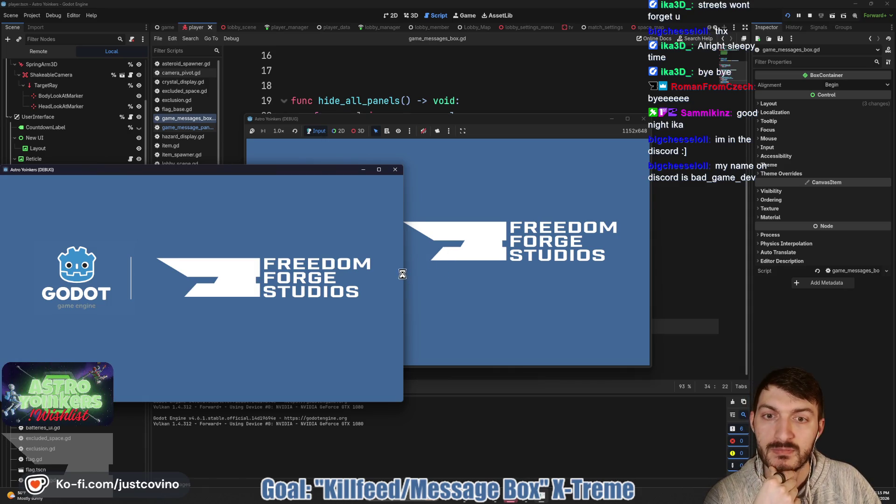
# - Place the two Astro Yonkers debug windows side by side and start the game in the left one
pyautogui.moveTo(264, 173); pyautogui.dragTo(709, 163)
pyautogui.moveTo(555, 119); pyautogui.dragTo(356, 137)
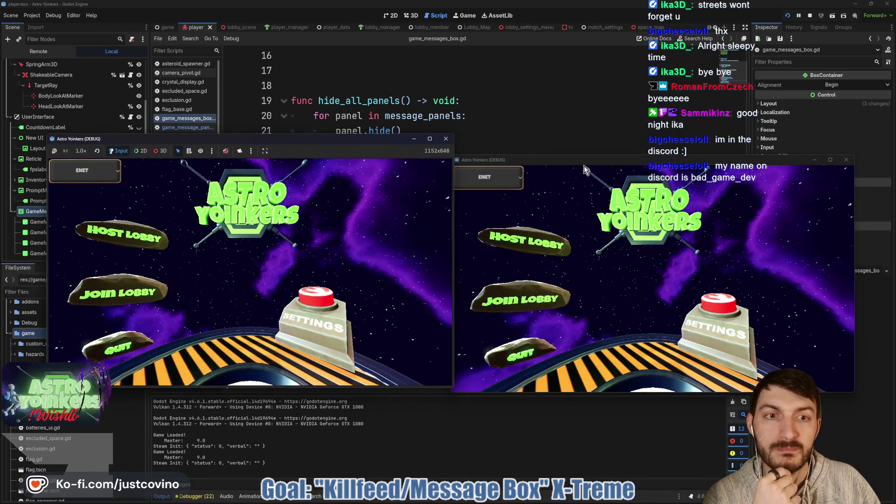
pyautogui.moveTo(579, 163); pyautogui.dragTo(600, 153)
pyautogui.click(227, 237)
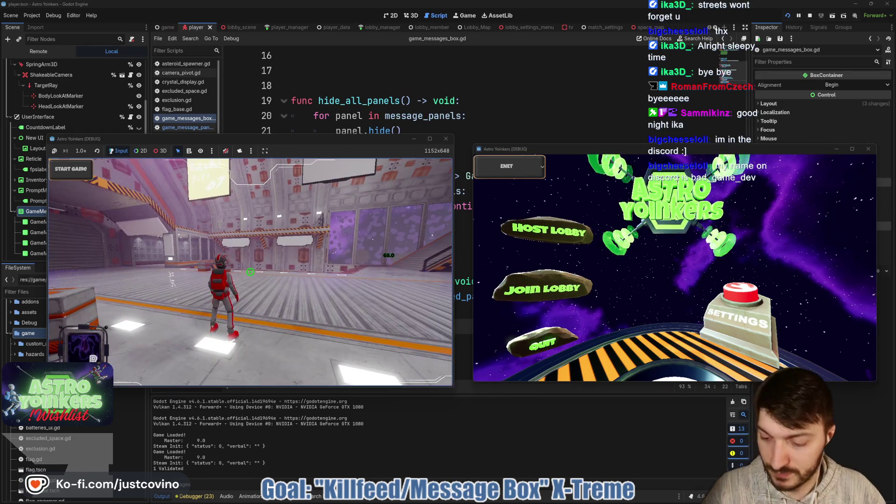
# - Open the dev console and send message commands until four TEST panels stack up
pyautogui.press('`')
pyautogui.write('message')
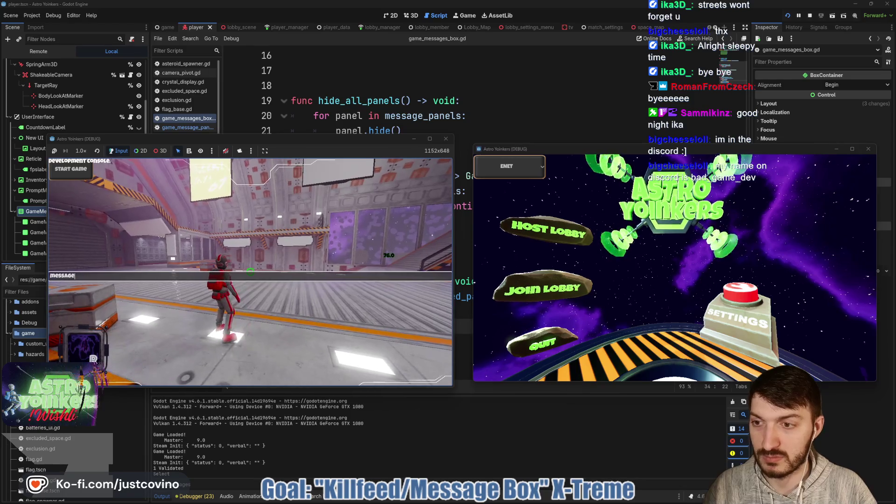
pyautogui.press('Return')
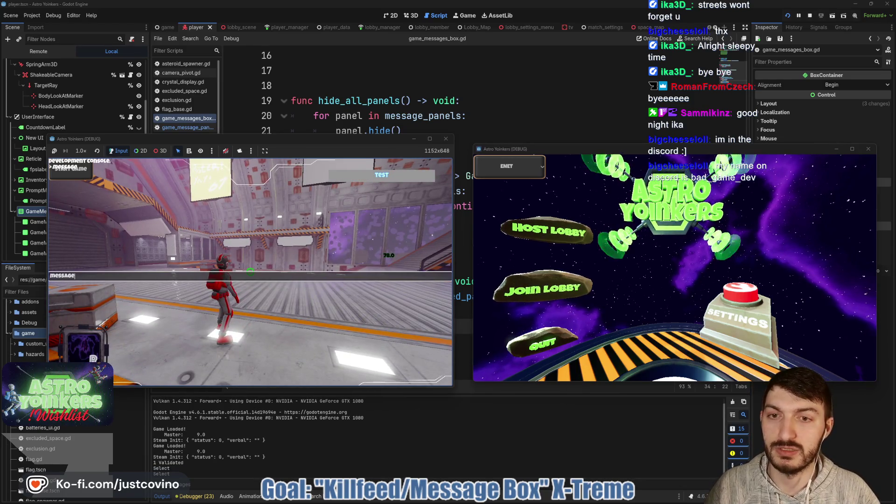
pyautogui.press('Return')
pyautogui.press('Return')
pyautogui.press('Return')
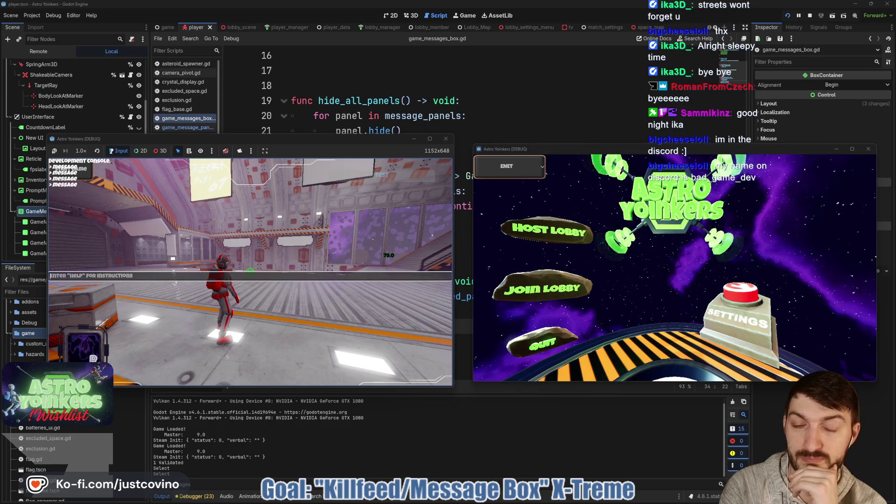
pyautogui.press('Up')
pyautogui.press('Return')
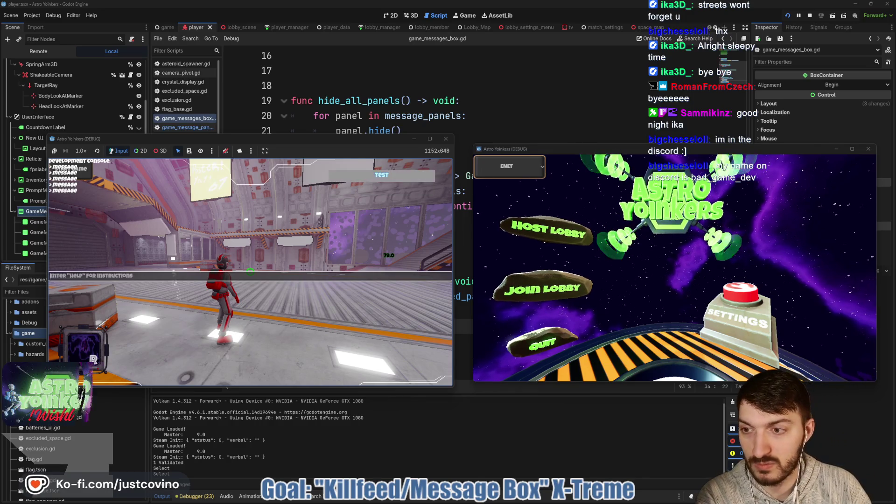
pyautogui.press('Up')
pyautogui.press('Return')
pyautogui.press('Up')
pyautogui.press('Return')
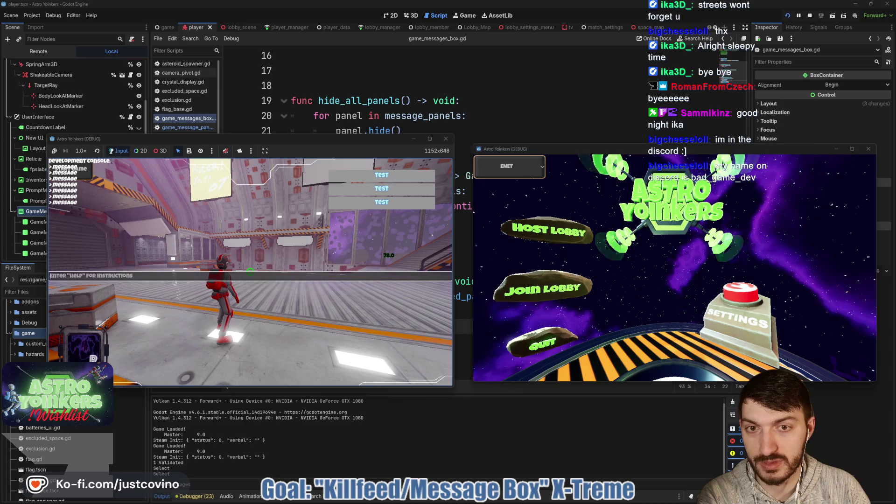
pyautogui.press('Up')
pyautogui.press('Return')
# - Send more message commands to test panel reuse after fading, then stop the game
pyautogui.press('Up')
pyautogui.press('Return')
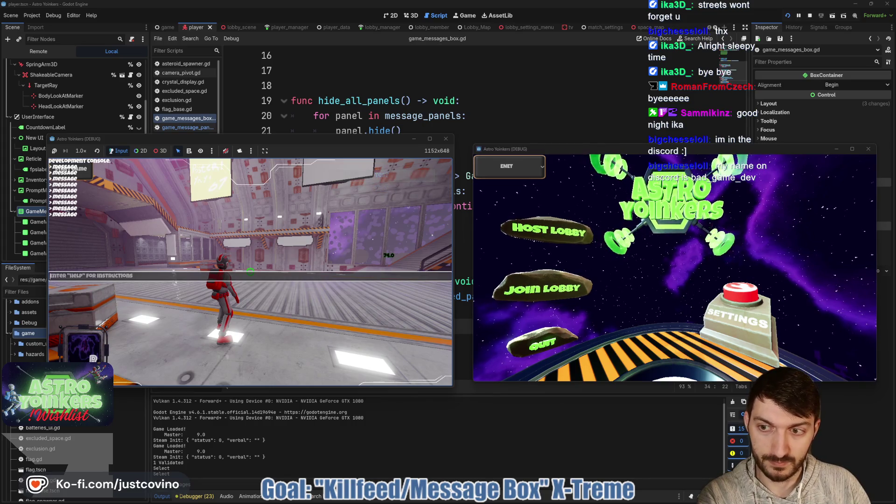
pyautogui.press('Up')
pyautogui.press('Return')
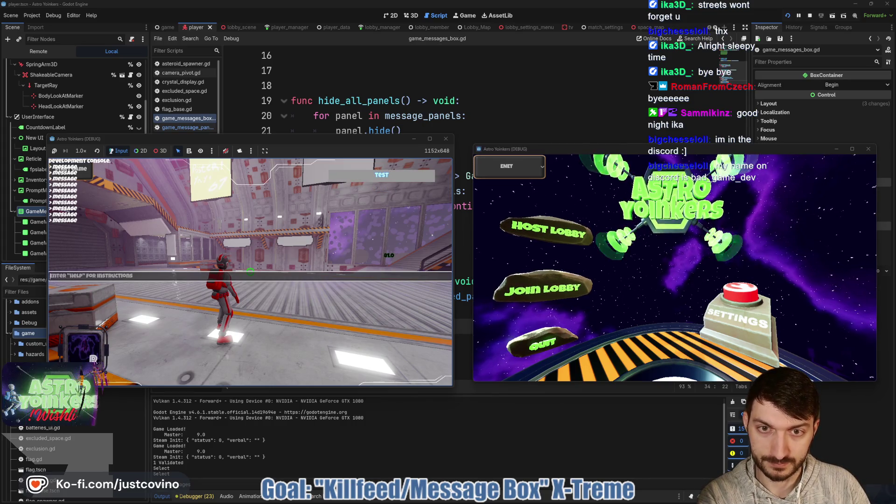
pyautogui.press('Up')
pyautogui.press('Return')
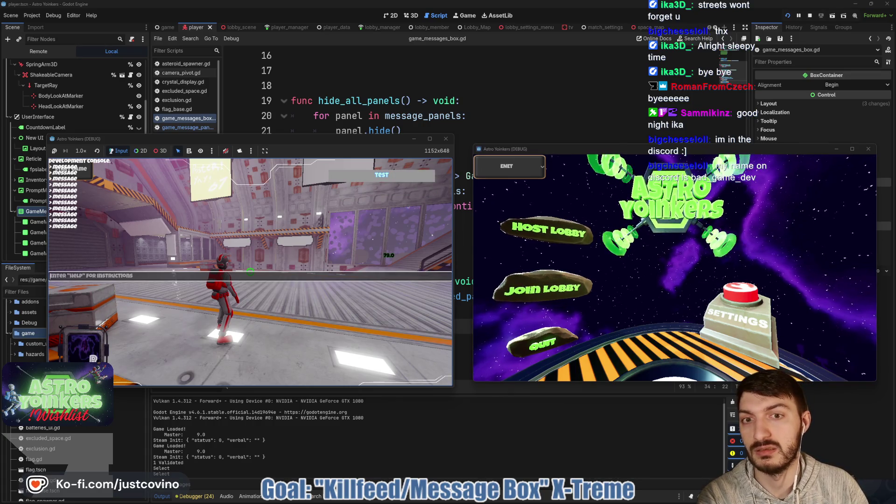
pyautogui.press('Up')
pyautogui.press('Return')
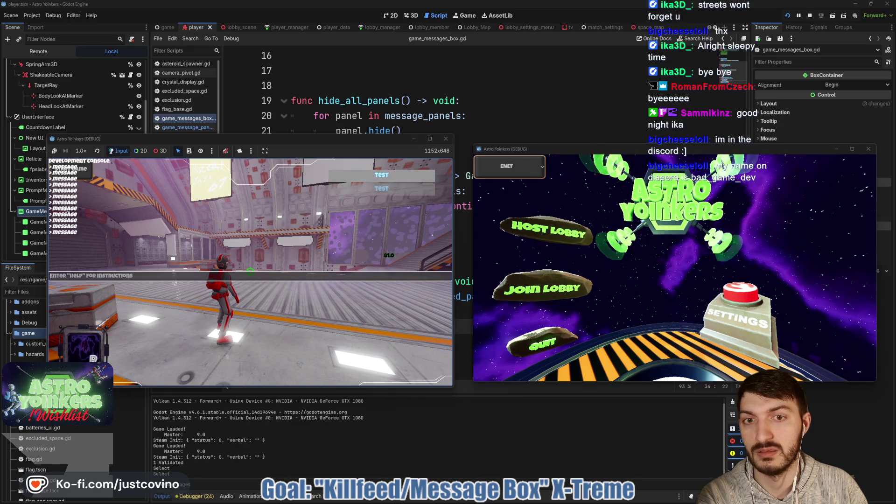
pyautogui.press('Up')
pyautogui.press('Return')
pyautogui.press('Up')
pyautogui.press('Return')
pyautogui.press('Up')
pyautogui.press('Return')
pyautogui.press('Up')
pyautogui.press('Return')
pyautogui.press('Up')
pyautogui.press('Return')
pyautogui.press('Up')
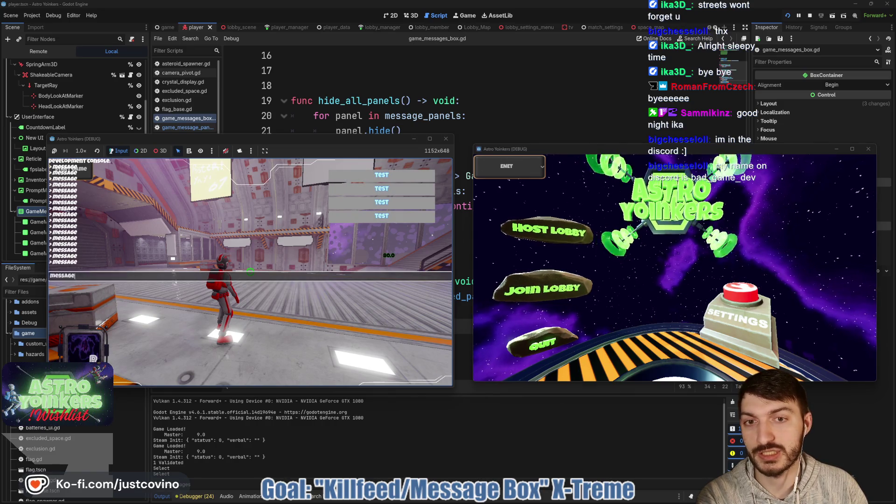
pyautogui.press('Return')
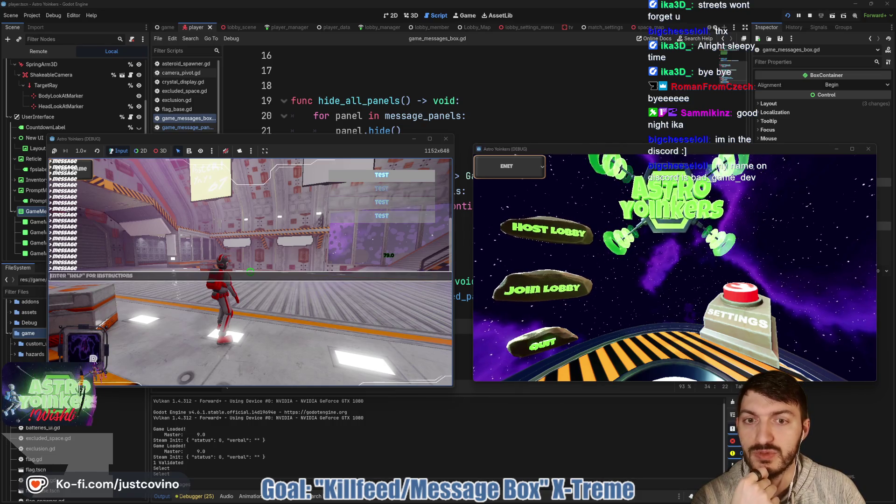
pyautogui.press('F8')
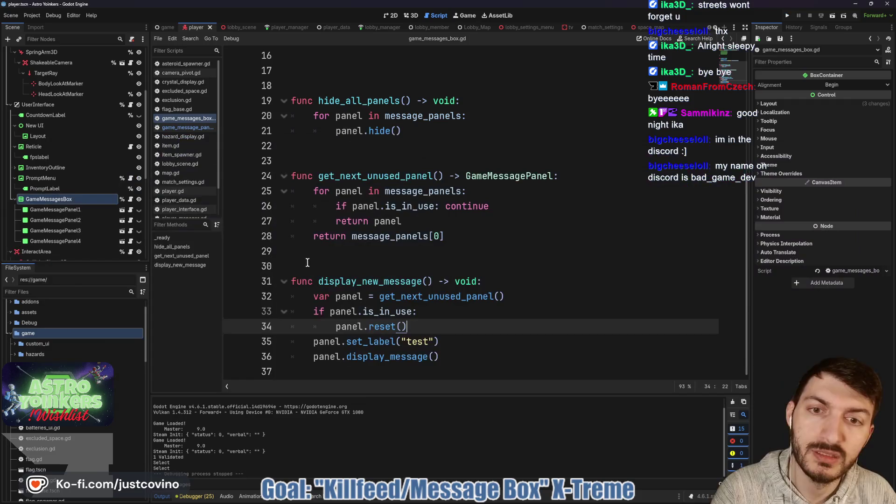
# - Change the set_label text on line 35 to "test" + str(panel_idx)
pyautogui.click(429, 341)
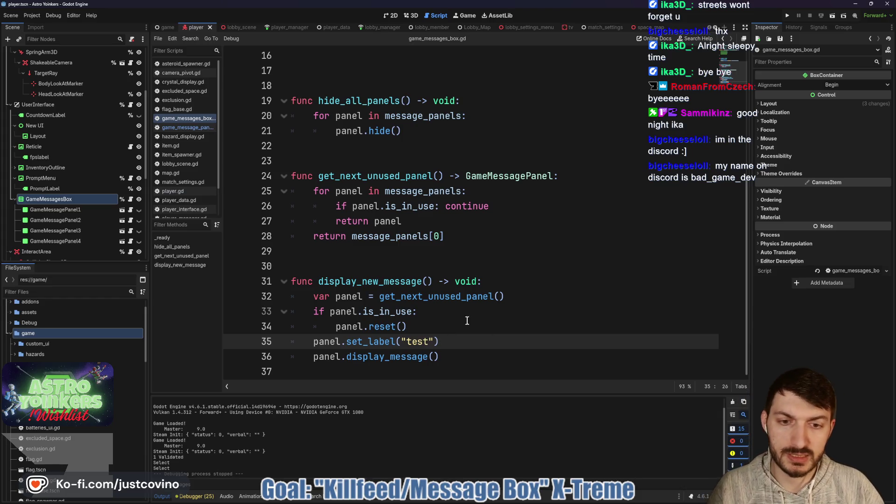
pyautogui.write('" + ')
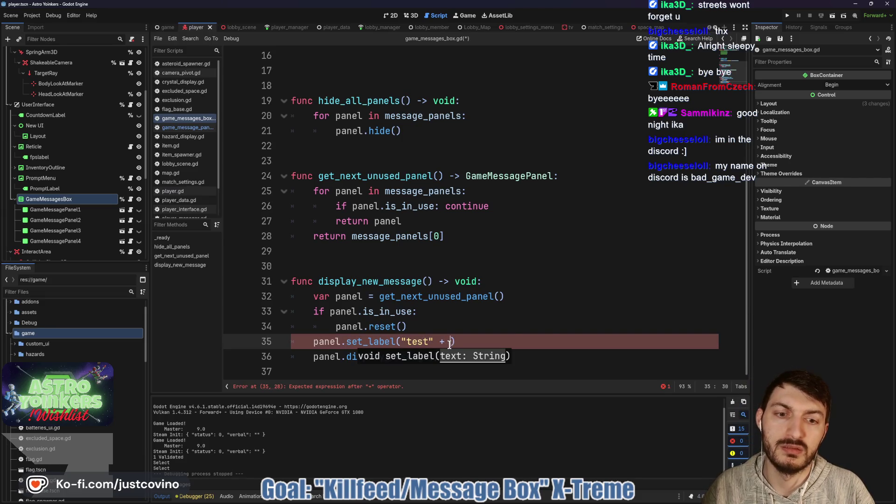
pyautogui.write('i')
pyautogui.press('BackSpace')
pyautogui.write('panel_idx')
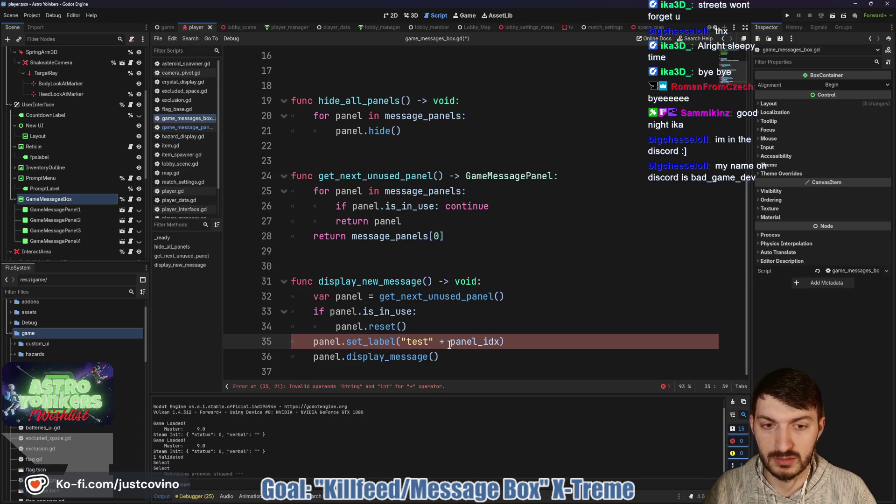
pyautogui.moveTo(450, 344); pyautogui.dragTo(500, 343)
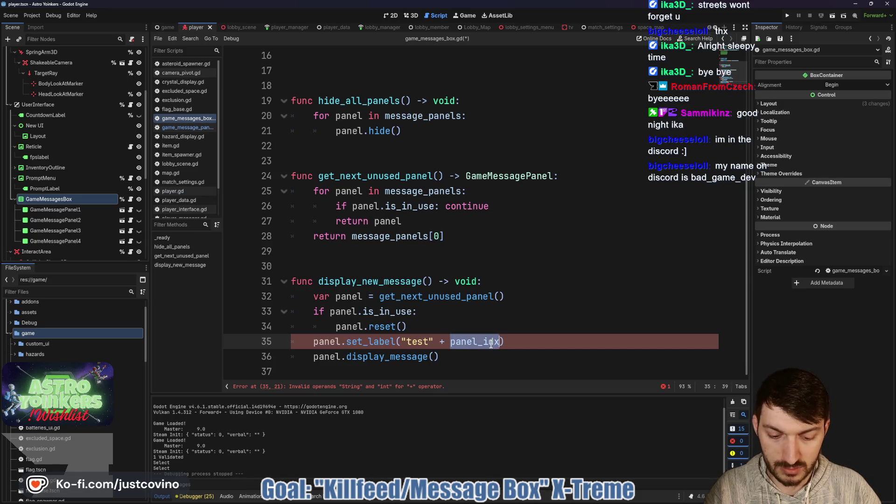
pyautogui.write('(')
pyautogui.press('Left')
pyautogui.press('Left')
pyautogui.write('str')
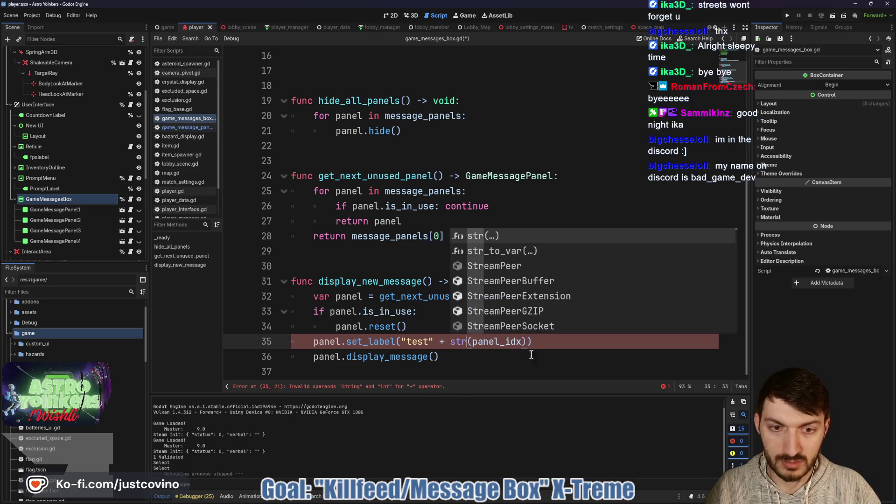
pyautogui.click(543, 343)
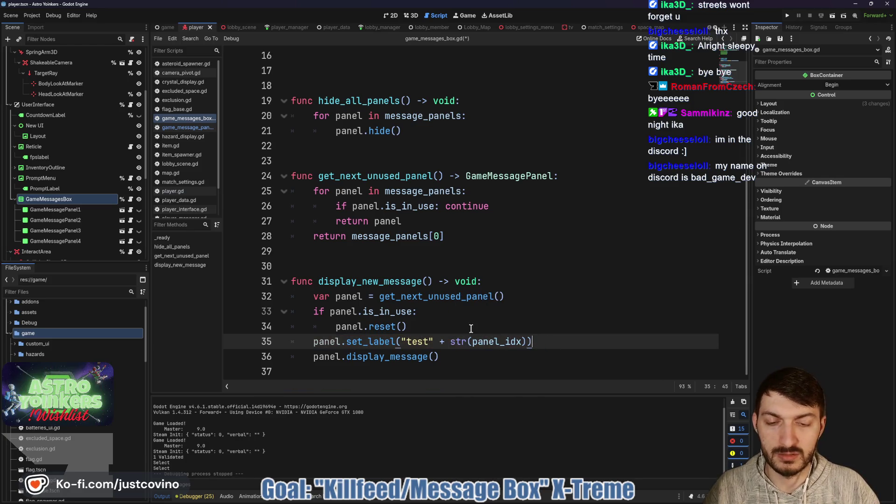
# - Add a panel_idx += 1 line after the set_label call and save
pyautogui.press('Return')
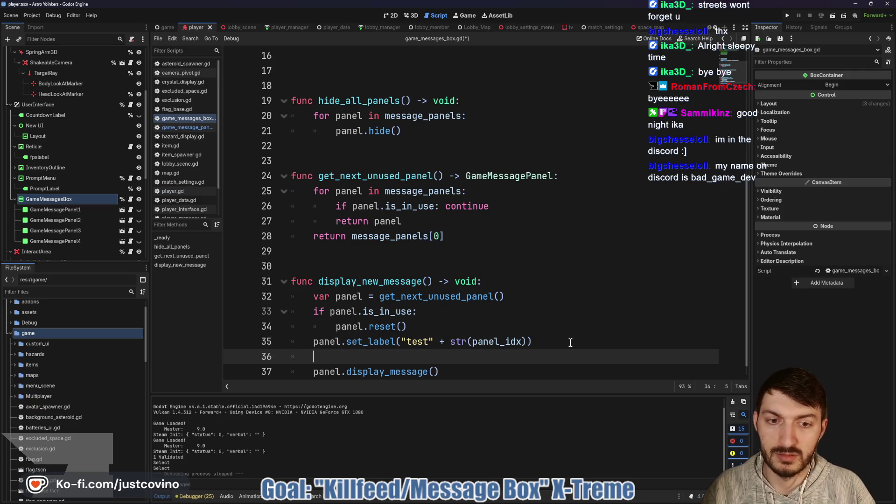
pyautogui.write('panel')
pyautogui.press('Down')
pyautogui.press('Return')
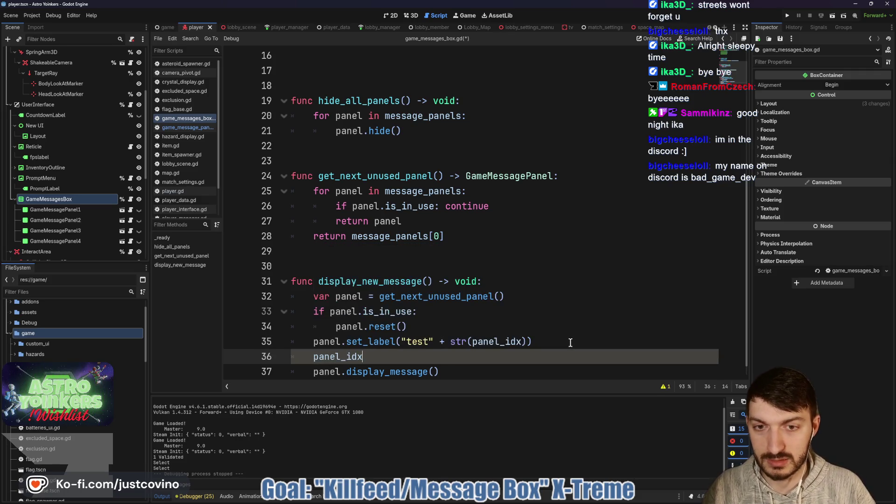
pyautogui.write(' += 1')
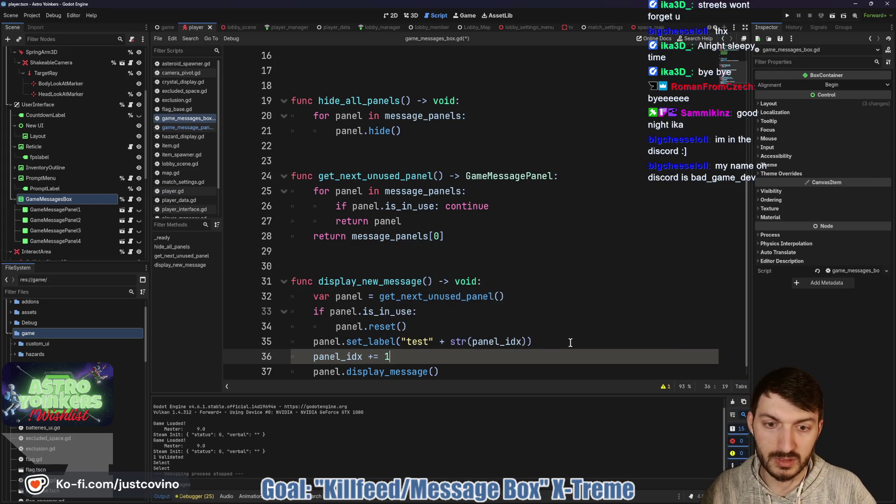
pyautogui.hotkey('ctrl', 's')
# - Move the panel_idx increment above set_label, save, and run the game with F5
pyautogui.moveTo(391, 357); pyautogui.dragTo(308, 357)
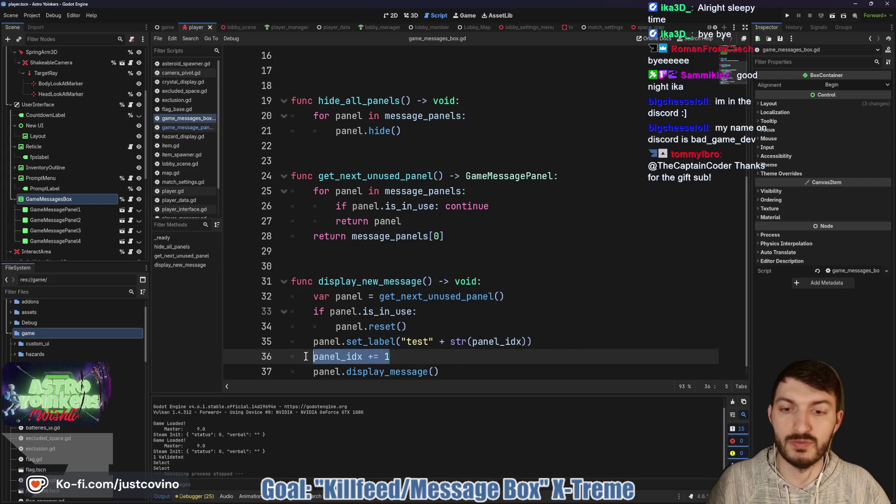
pyautogui.hotkey('alt', 'Up')
pyautogui.click(429, 336)
pyautogui.hotkey('ctrl', 's')
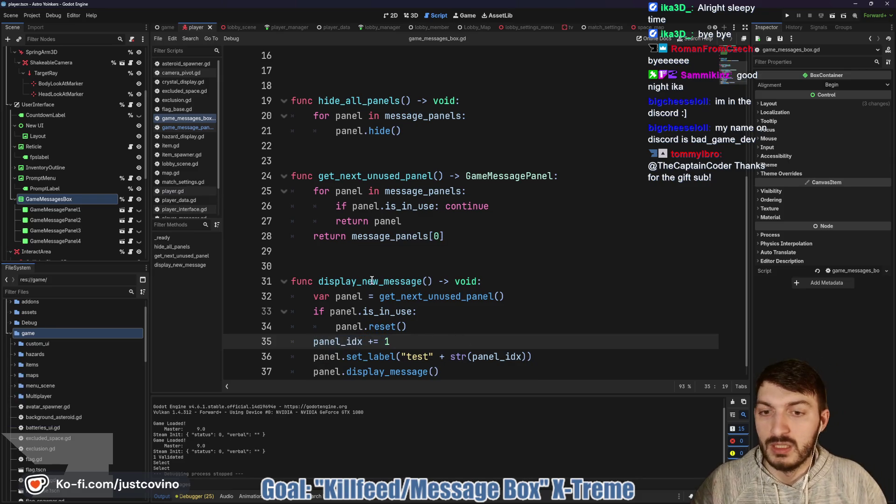
pyautogui.press('F5')
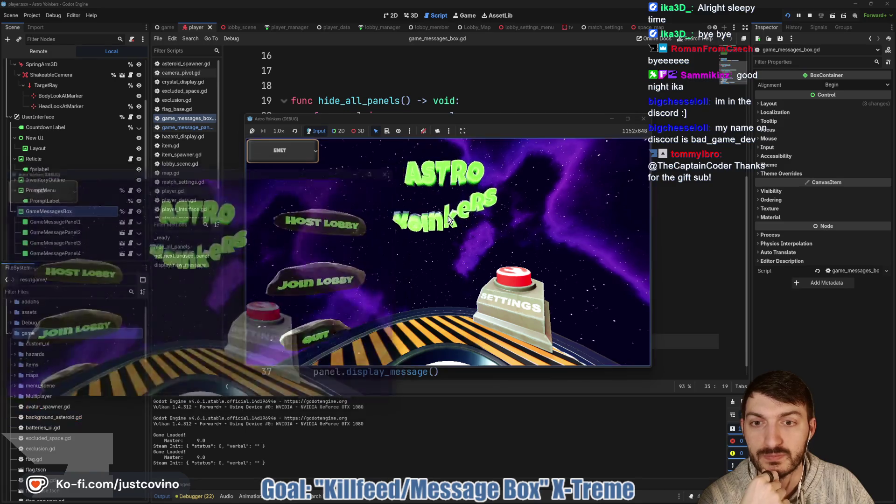
# - Host a lobby and send a first message command from the dev console
pyautogui.click(326, 191)
pyautogui.click(447, 216)
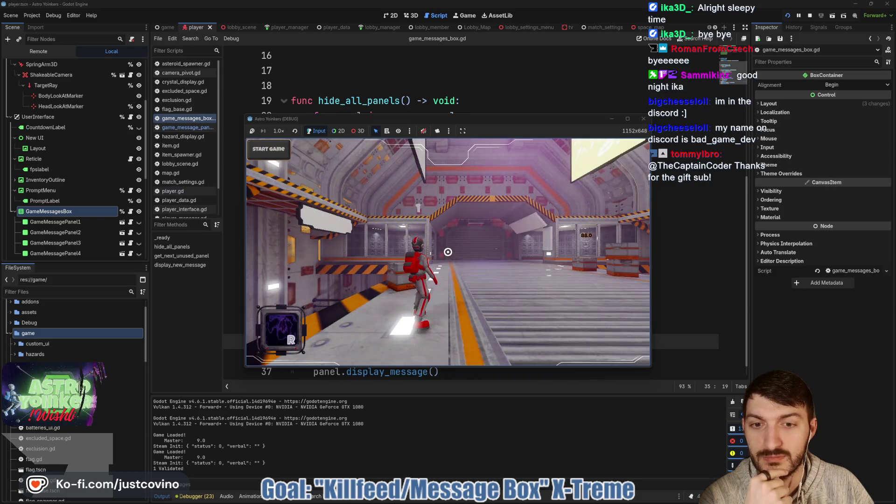
pyautogui.press('`')
pyautogui.write('message')
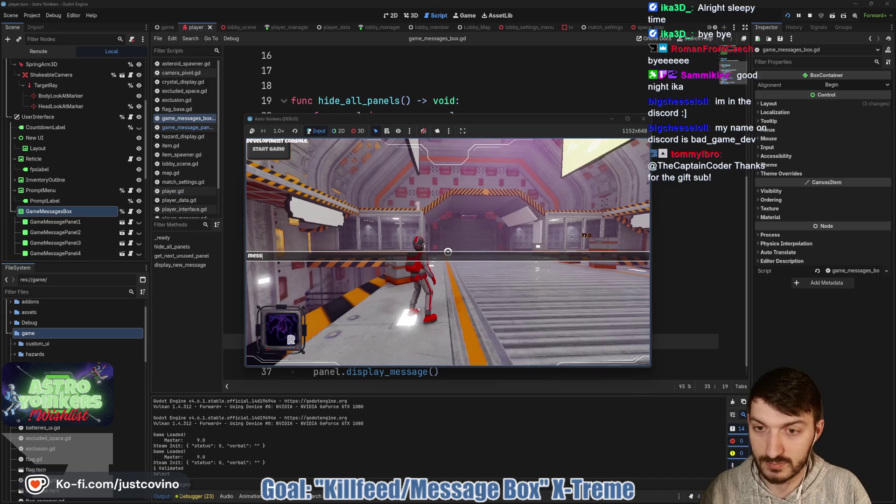
pyautogui.press('Return')
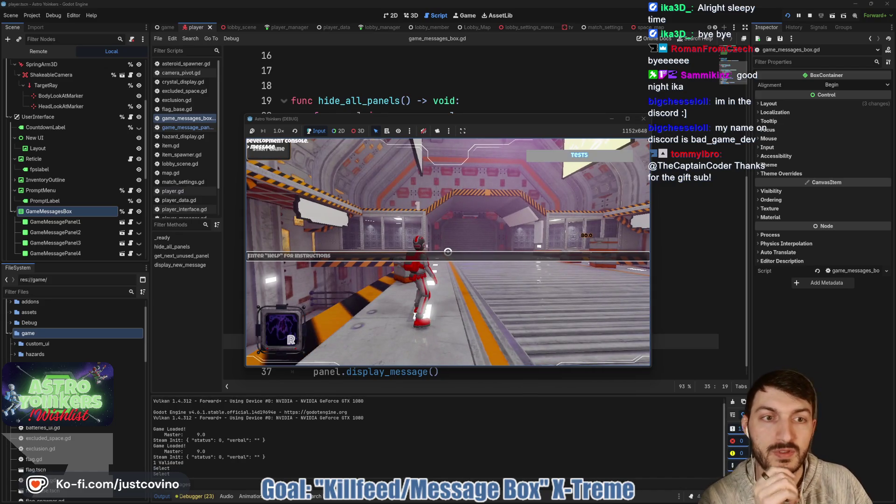
# - Resend the message command many times to watch numbered TEST panels cycle
pyautogui.press('Up')
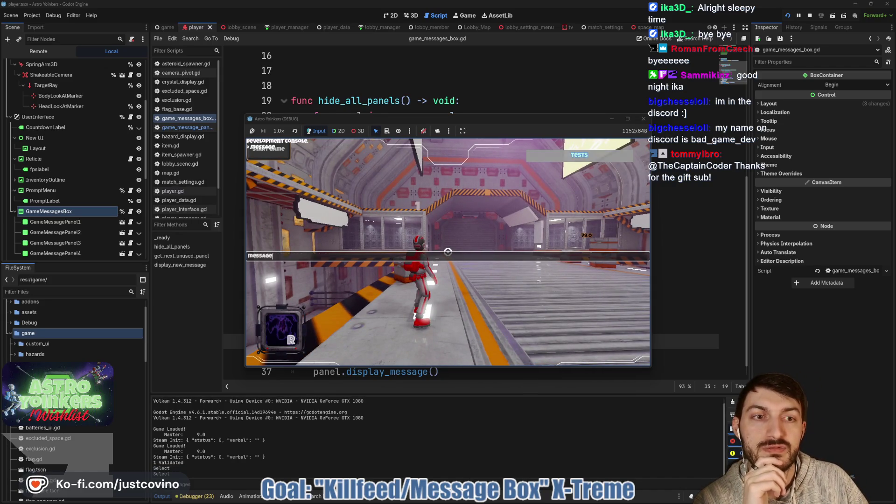
pyautogui.press('Return')
pyautogui.press('Up')
pyautogui.press('Return')
pyautogui.press('Up')
pyautogui.press('Return')
pyautogui.press('Up')
pyautogui.press('Return')
pyautogui.press('Up')
pyautogui.press('Return')
pyautogui.press('Up')
pyautogui.press('Return')
pyautogui.press('Up')
pyautogui.press('Return')
pyautogui.press('Up')
pyautogui.press('Return')
pyautogui.press('Up')
pyautogui.press('Return')
pyautogui.press('Up')
pyautogui.press('Return')
pyautogui.press('Up')
pyautogui.press('Return')
pyautogui.press('Up')
pyautogui.press('Return')
pyautogui.press('Up')
pyautogui.press('Return')
pyautogui.press('Up')
pyautogui.press('Return')
pyautogui.press('Up')
pyautogui.press('Return')
pyautogui.press('Up')
pyautogui.press('Return')
pyautogui.press('Up')
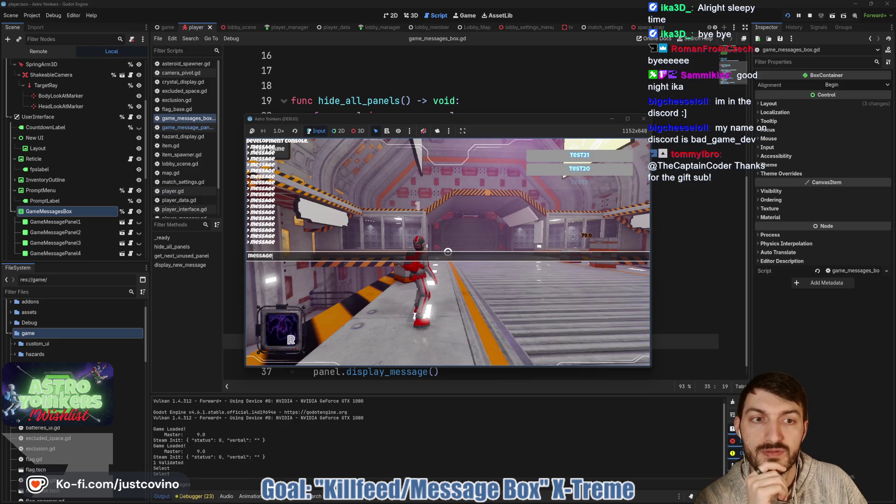
pyautogui.press('Return')
pyautogui.press('Up')
pyautogui.press('Return')
pyautogui.press('Up')
pyautogui.press('Return')
pyautogui.press('Up')
pyautogui.press('Return')
pyautogui.press('Up')
pyautogui.press('Return')
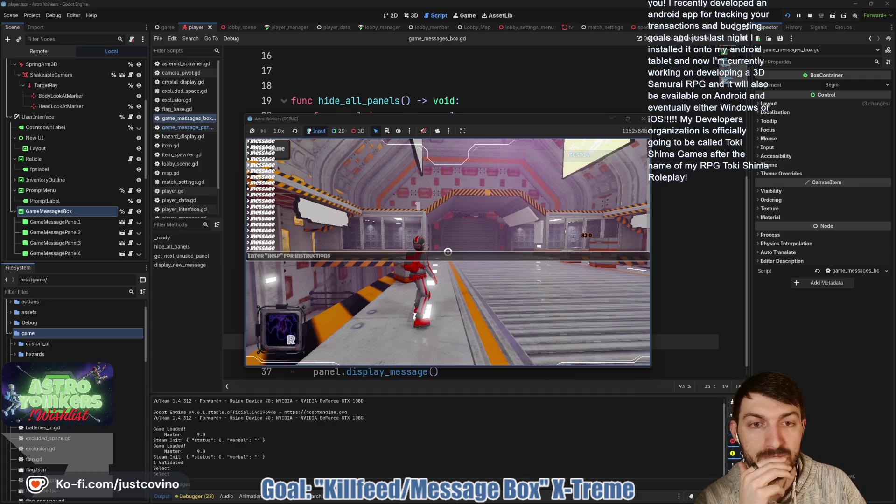
pyautogui.press('Up')
pyautogui.press('Return')
pyautogui.press('Up')
pyautogui.press('Return')
pyautogui.press('Up')
pyautogui.press('Return')
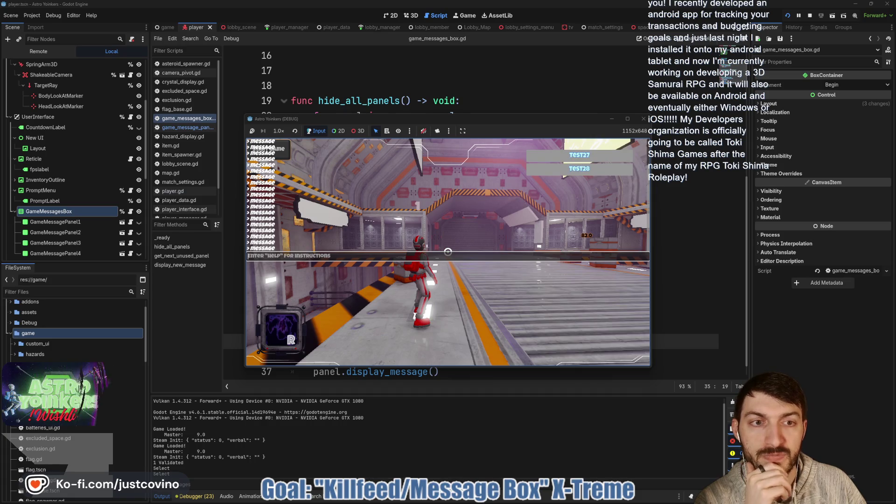
pyautogui.press('Up')
pyautogui.press('Return')
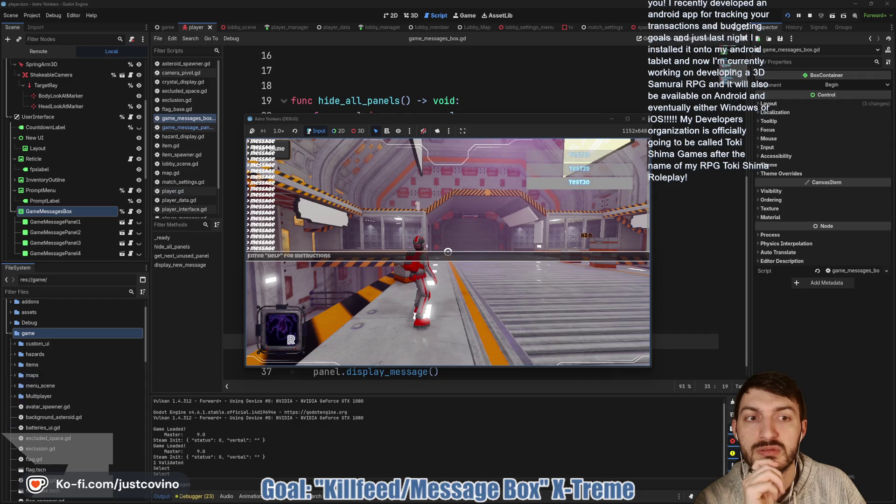
pyautogui.press('Up')
pyautogui.press('Return')
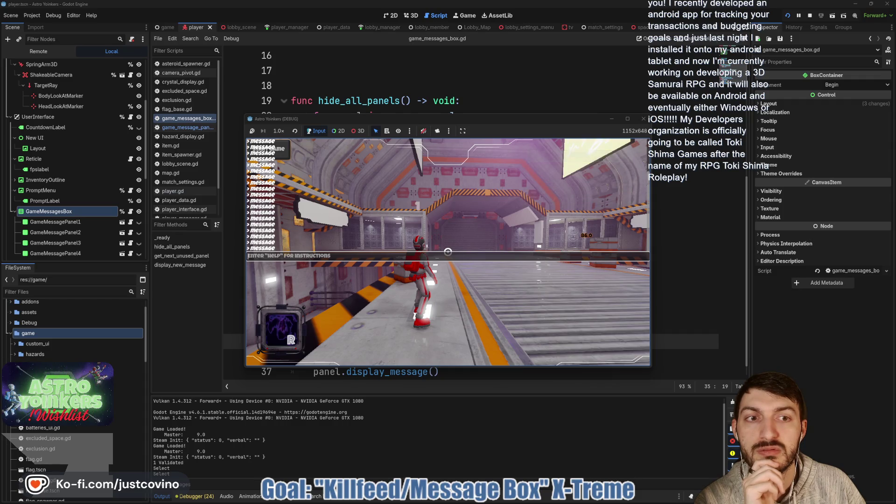
pyautogui.press('Up')
pyautogui.press('Return')
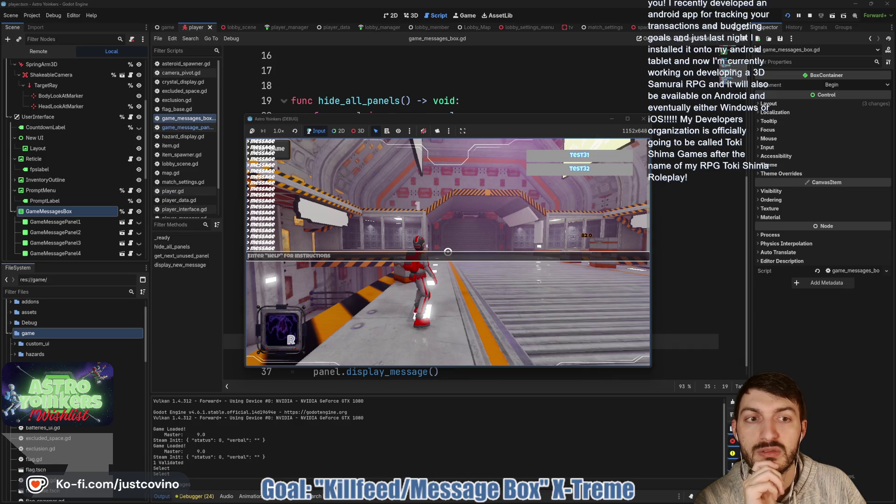
pyautogui.press('Up')
pyautogui.press('Return')
pyautogui.press('Up')
pyautogui.press('Return')
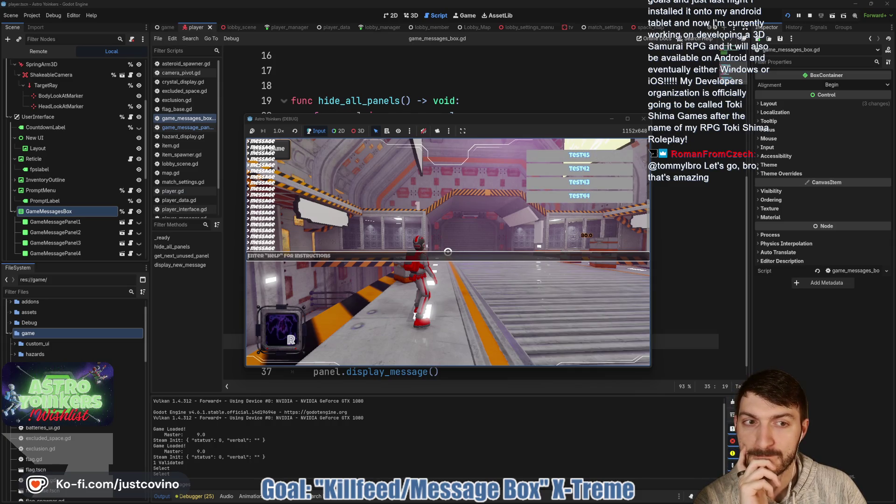
# - Send one more message command, then stop the game with F8
pyautogui.write('message')
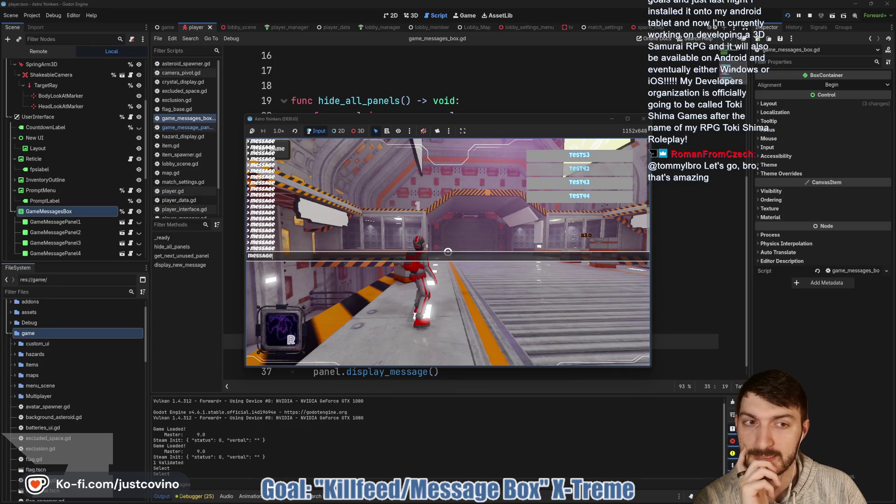
pyautogui.press('Return')
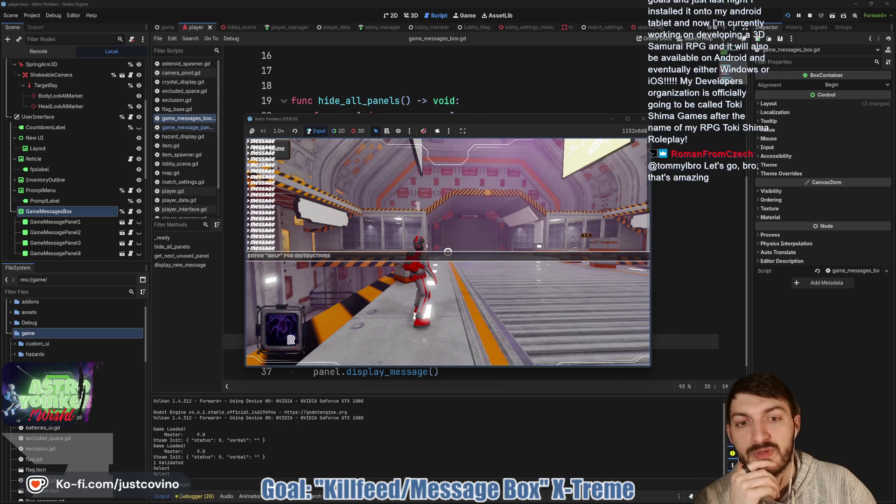
pyautogui.press('F8')
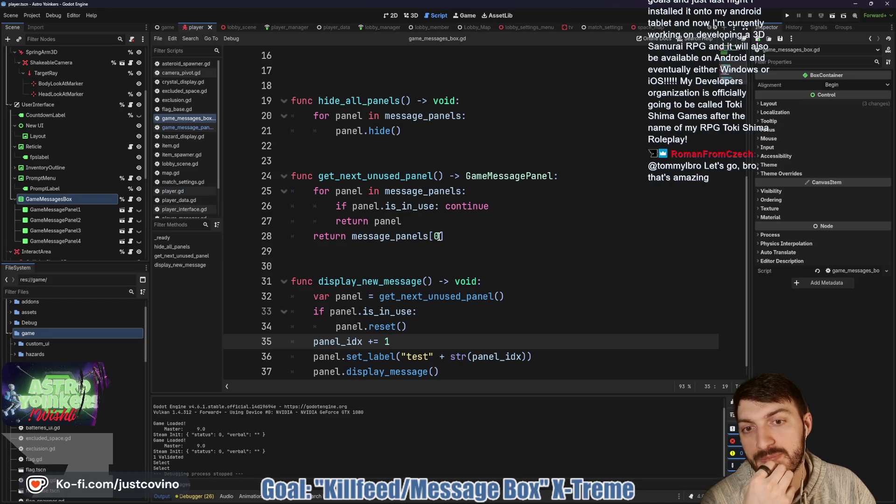
# - Toggle GameMessagePanel1's visibility off and back on in the scene tree
pyautogui.scroll(-1, 413, 262)
pyautogui.scroll(-3, 95, 157)
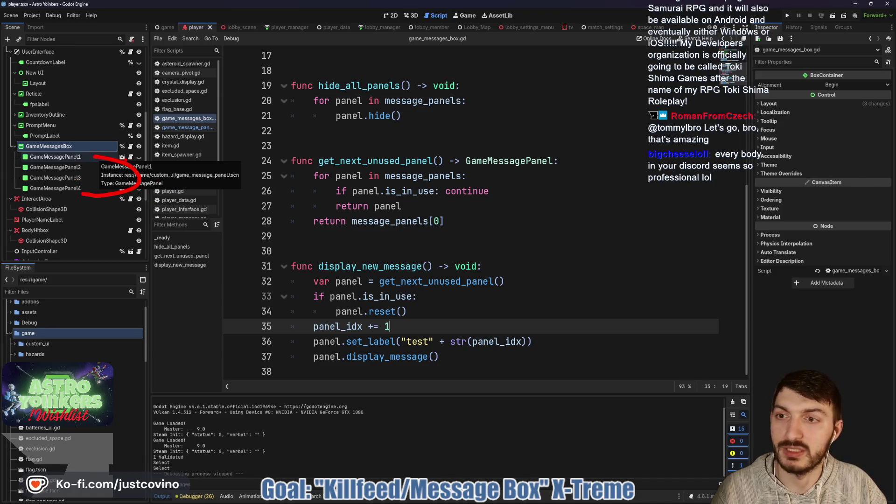
pyautogui.click(139, 158)
pyautogui.click(139, 157)
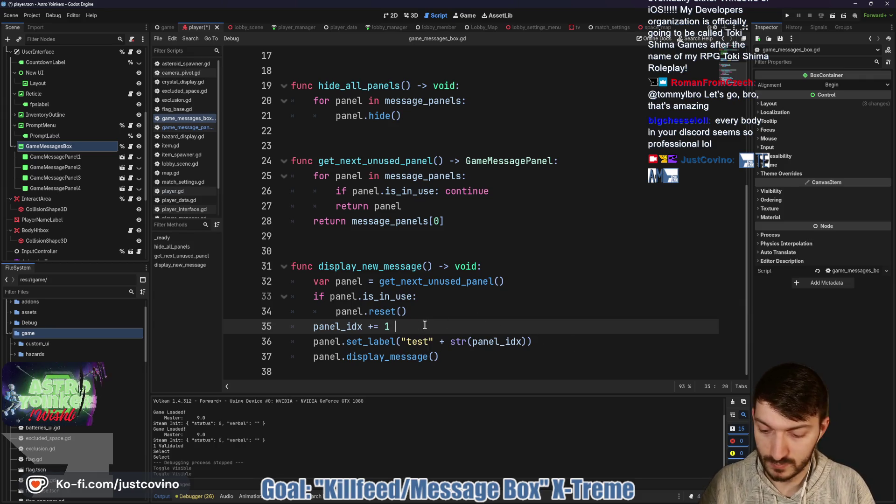
# - Add a '#for testing' comment to the end of the set_label line and save
pyautogui.write('#for testing')
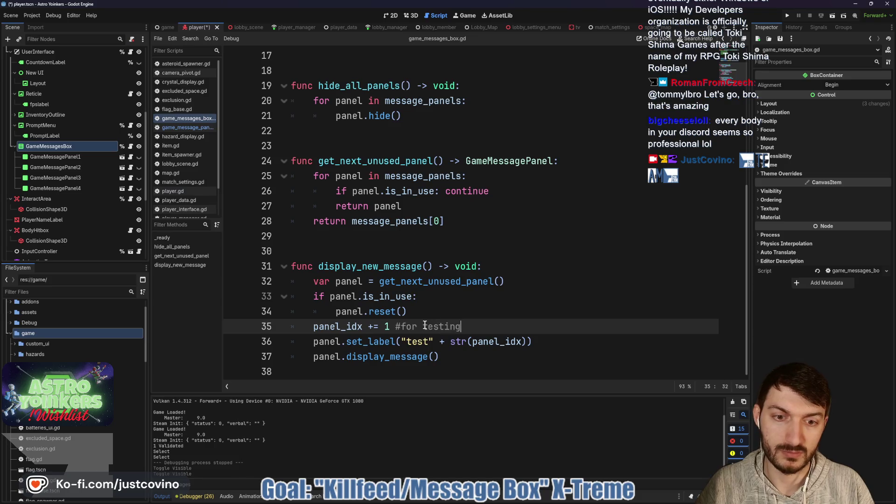
pyautogui.click(553, 342)
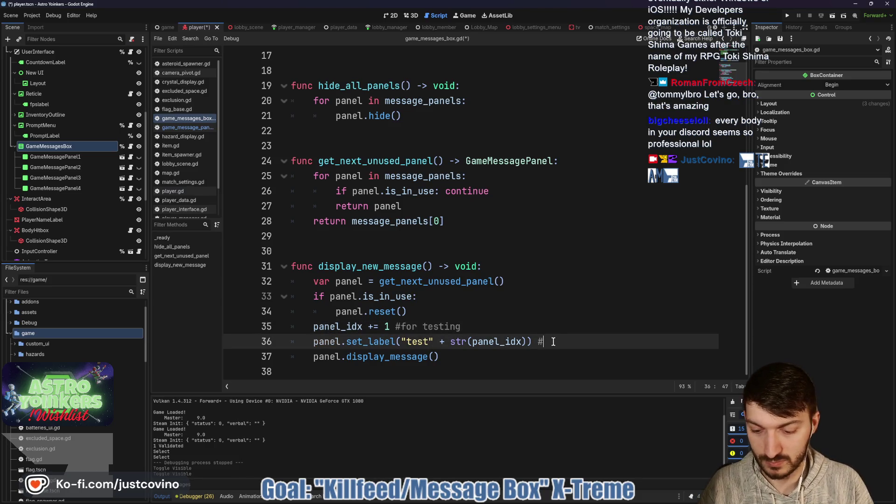
pyautogui.write('for tresting')
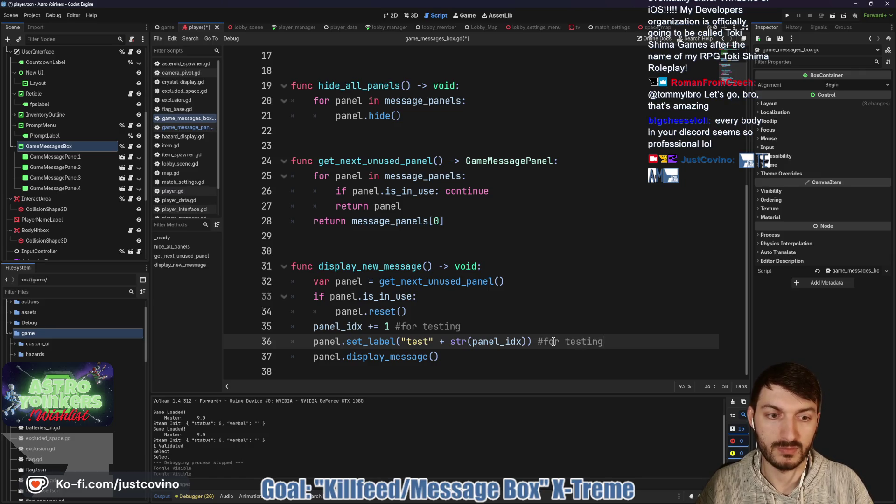
pyautogui.hotkey('ctrl', 's')
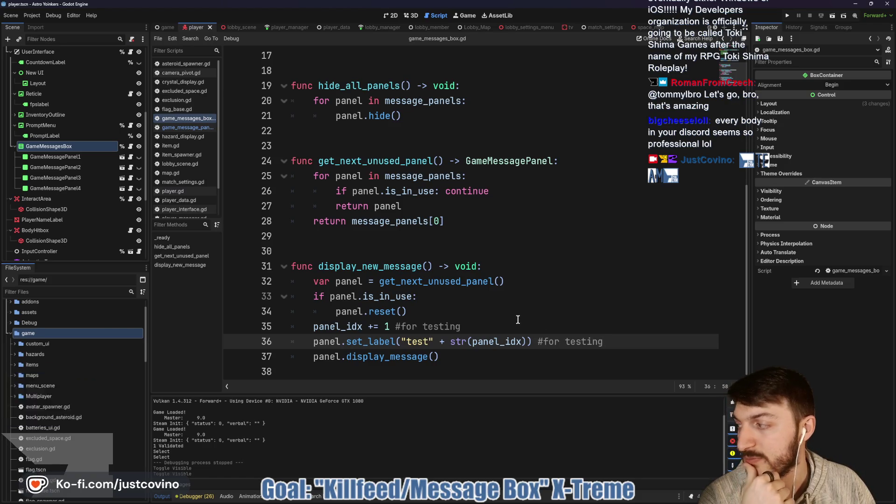
# - Select the panel_idx declaration line to inspect it
pyautogui.scroll(3, 513, 317)
pyautogui.scroll(-2, 514, 316)
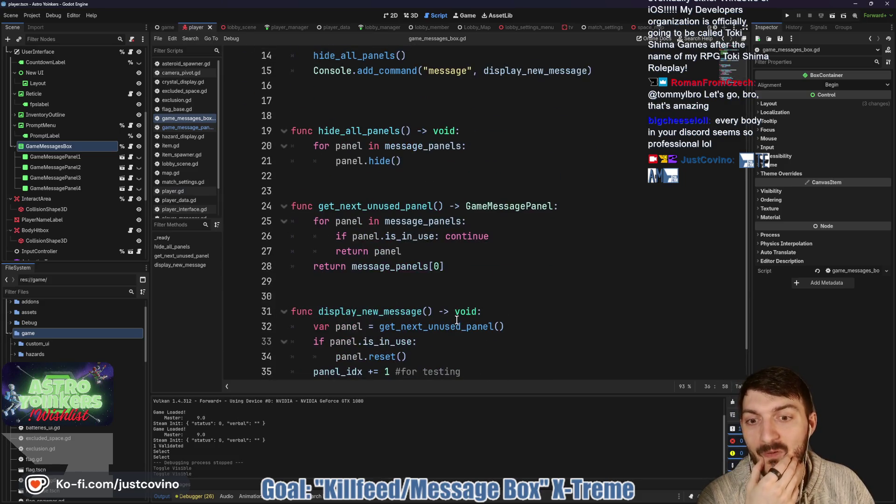
pyautogui.scroll(4, 432, 221)
pyautogui.scroll(1, 432, 222)
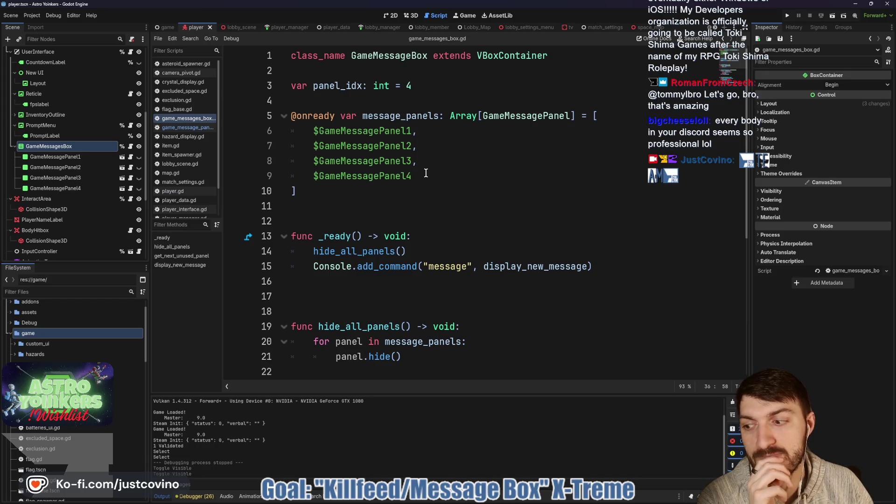
pyautogui.click(466, 86)
pyautogui.hotkey('shift', 'Home')
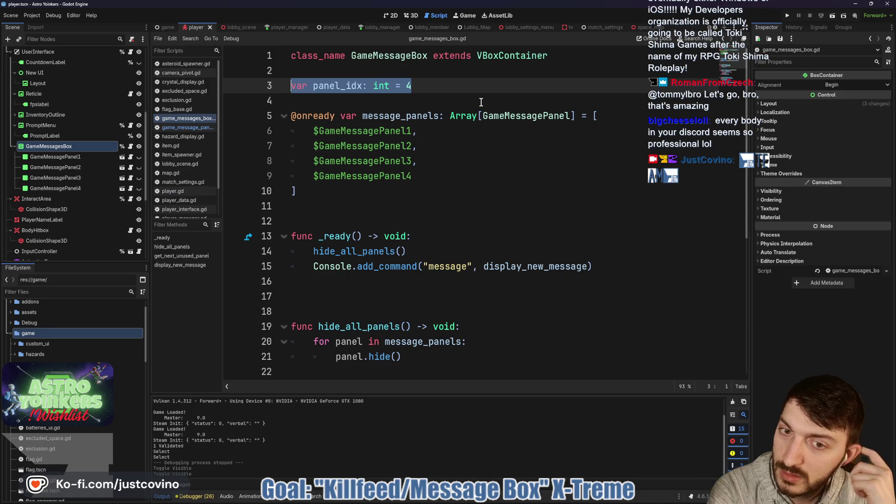
pyautogui.click(390, 293)
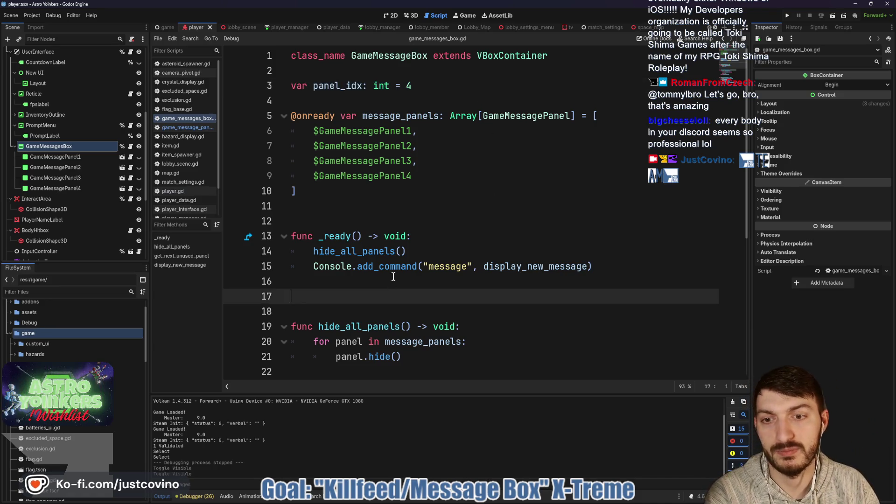
# - Write $GameMessagePanel1.move_to_front() on the blank line in _ready and read its tooltip
pyautogui.click(396, 279)
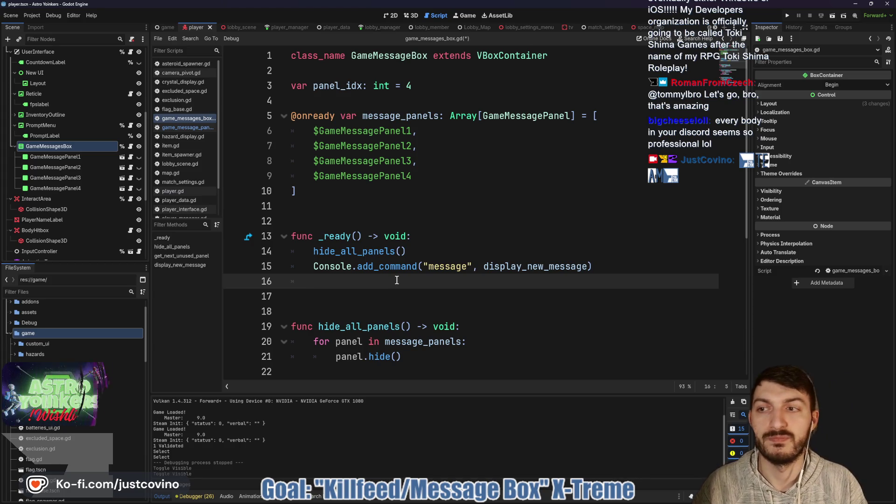
pyautogui.write('@')
pyautogui.press('BackSpace')
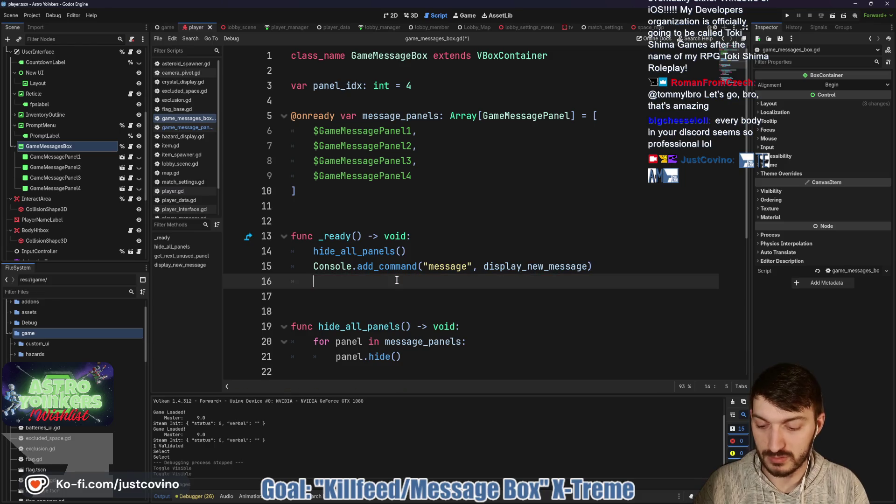
pyautogui.write('$G')
pyautogui.press('Return')
pyautogui.write('.')
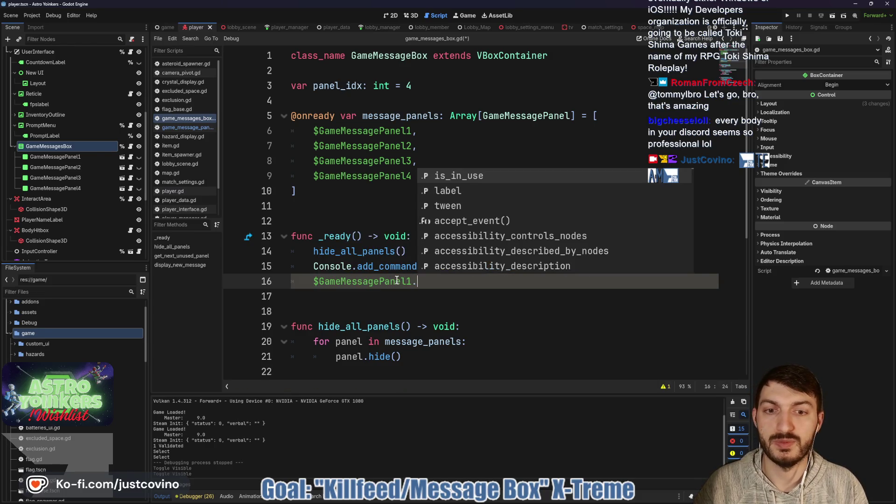
pyautogui.write('reor')
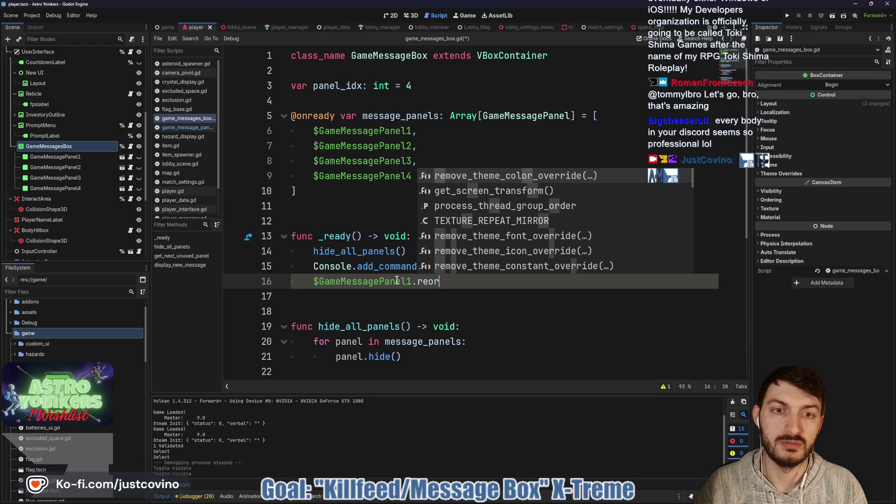
pyautogui.write('der')
pyautogui.press('BackSpace')
pyautogui.press('BackSpace')
pyautogui.press('BackSpace')
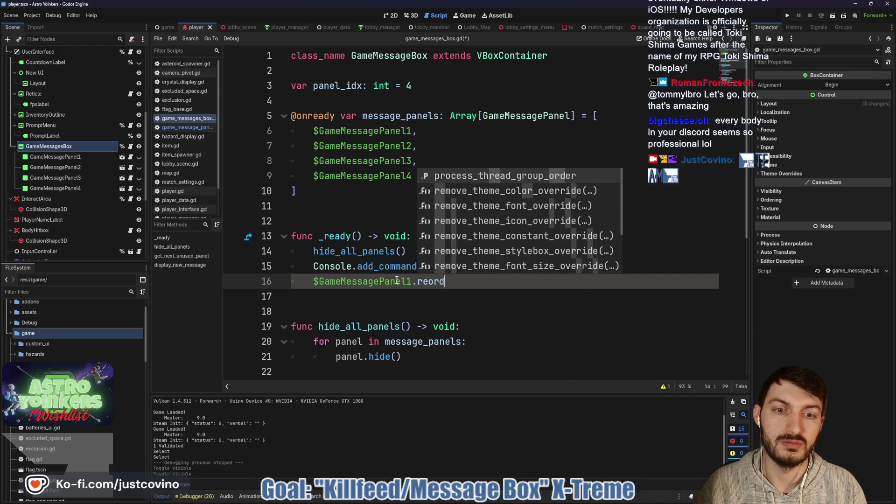
pyautogui.press('BackSpace')
pyautogui.press('BackSpace')
pyautogui.write('move')
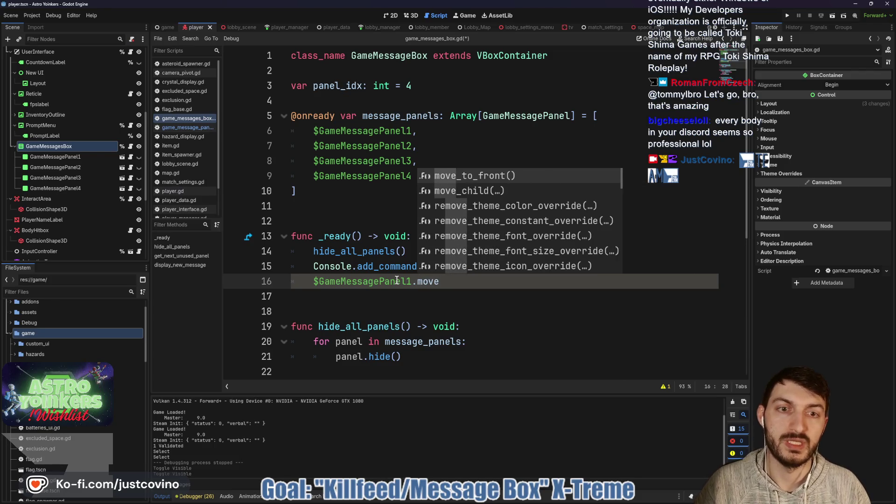
pyautogui.press('Return')
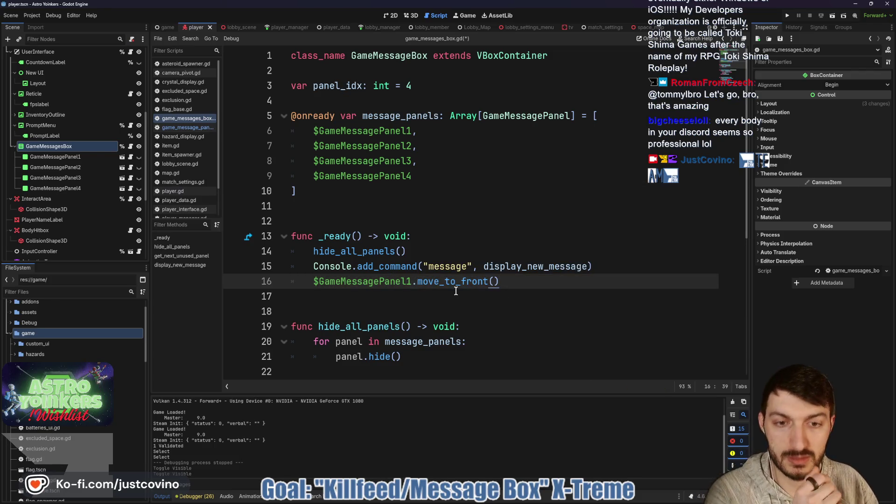
pyautogui.moveTo(451, 282)
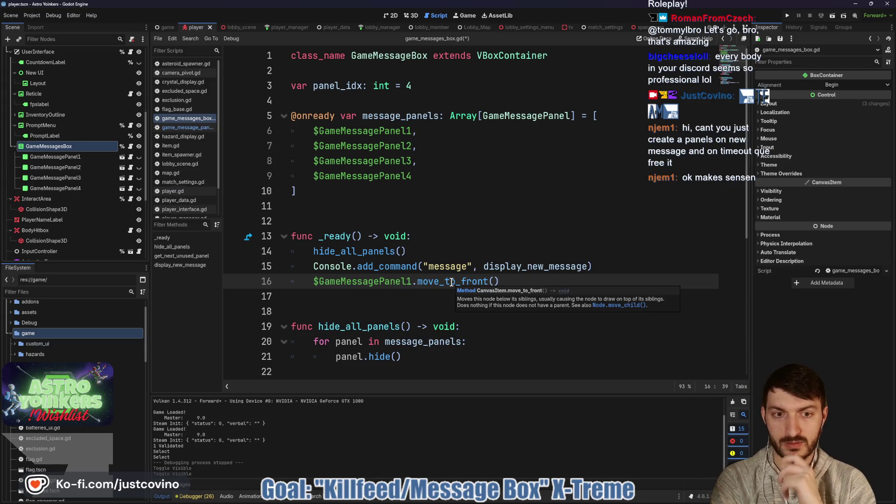
# - Delete the trial move_to_front line from _ready
pyautogui.hotkey('ctrl', 'shift', 'Left')
pyautogui.hotkey('ctrl', 'shift', 'Left')
pyautogui.hotkey('ctrl', 'shift', 'Left')
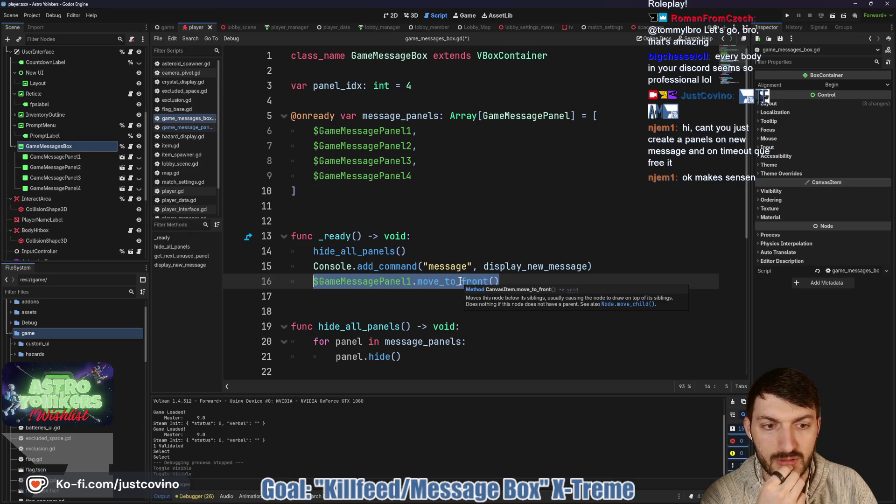
pyautogui.moveTo(502, 281); pyautogui.dragTo(313, 281)
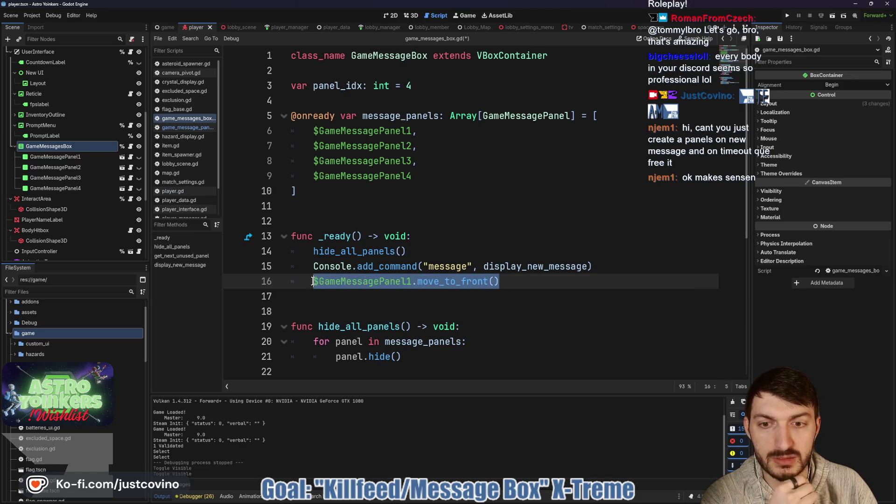
pyautogui.press('BackSpace')
pyautogui.press('BackSpace')
pyautogui.press('BackSpace')
pyautogui.scroll(-5, 334, 280)
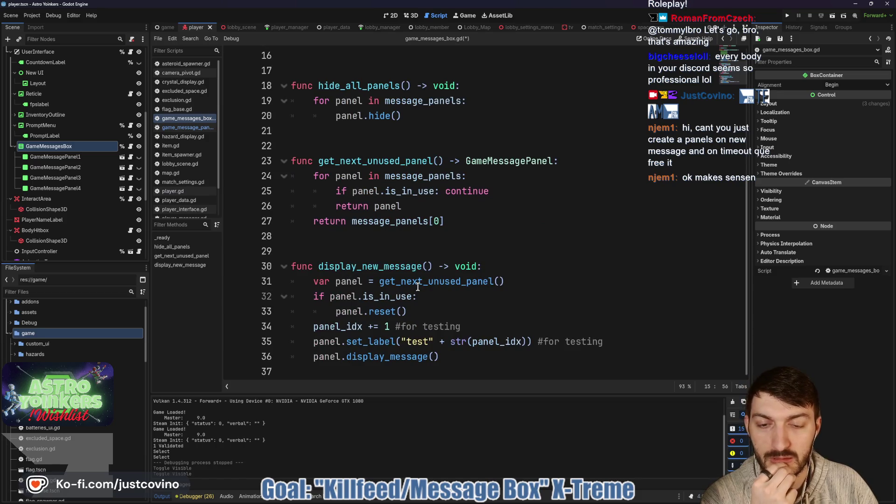
# - Append move_to_front() to reset() in game_message_panel.gd, save, and return to game_messages_box.gd
pyautogui.click(131, 156)
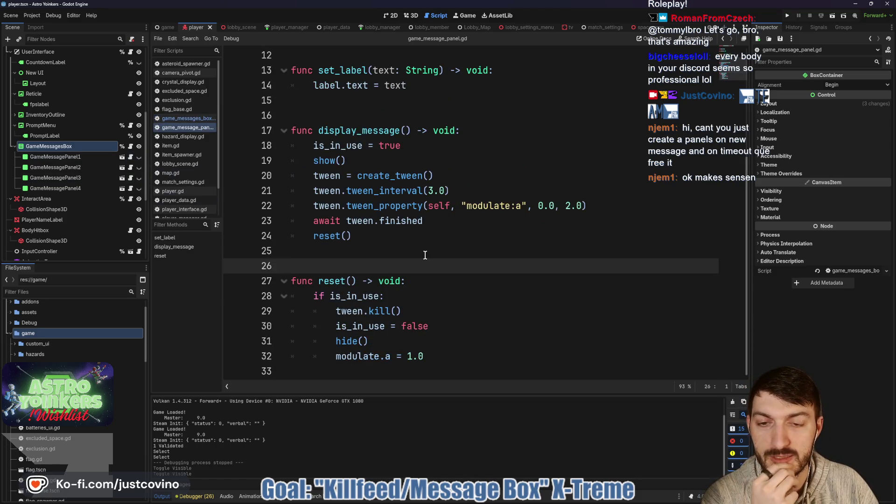
pyautogui.click(453, 357)
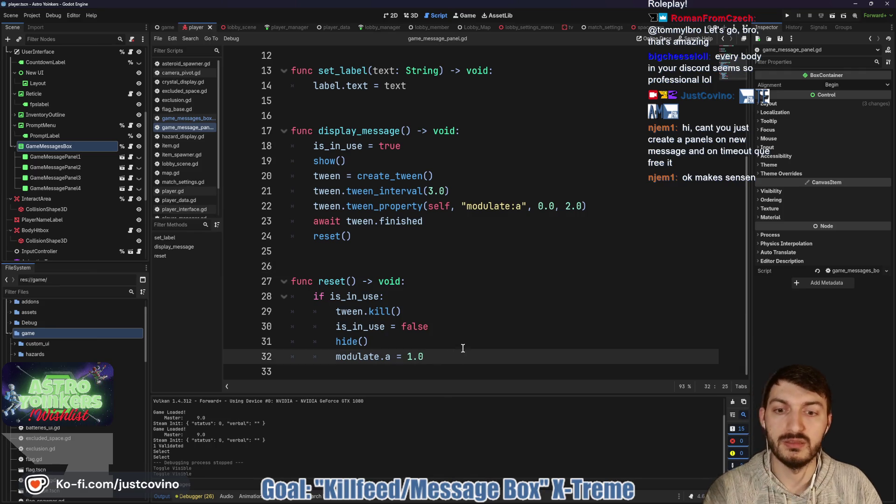
pyautogui.press('Return')
pyautogui.write('move_to')
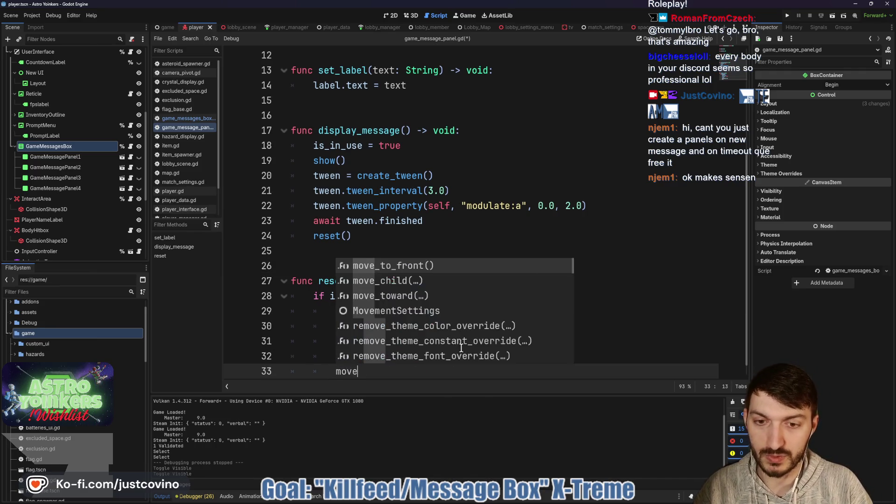
pyautogui.press('Return')
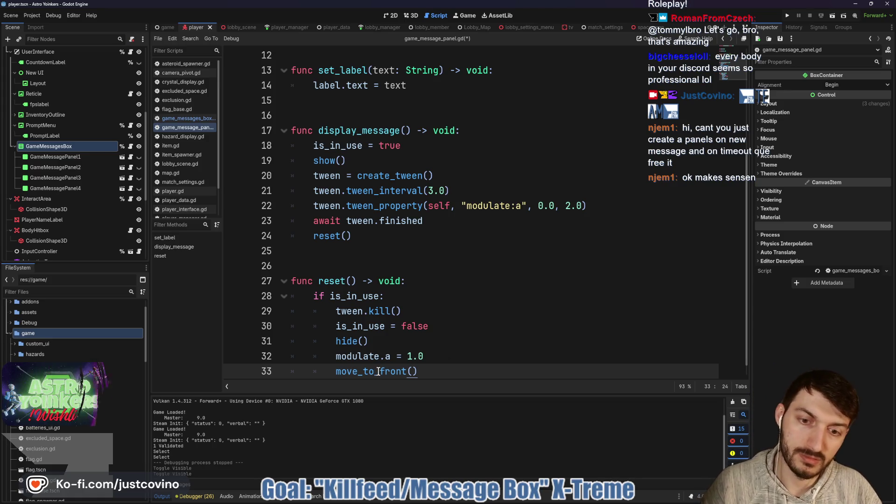
pyautogui.scroll(-1, 462, 349)
pyautogui.hotkey('ctrl', 's')
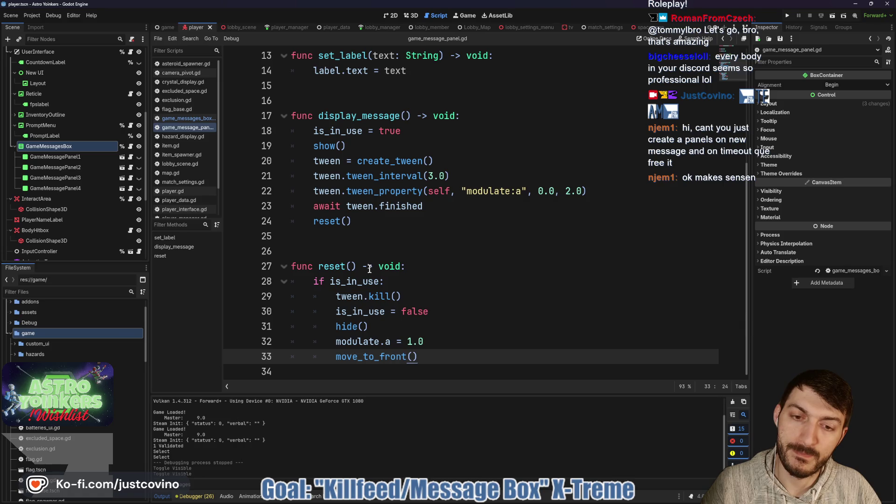
pyautogui.click(185, 118)
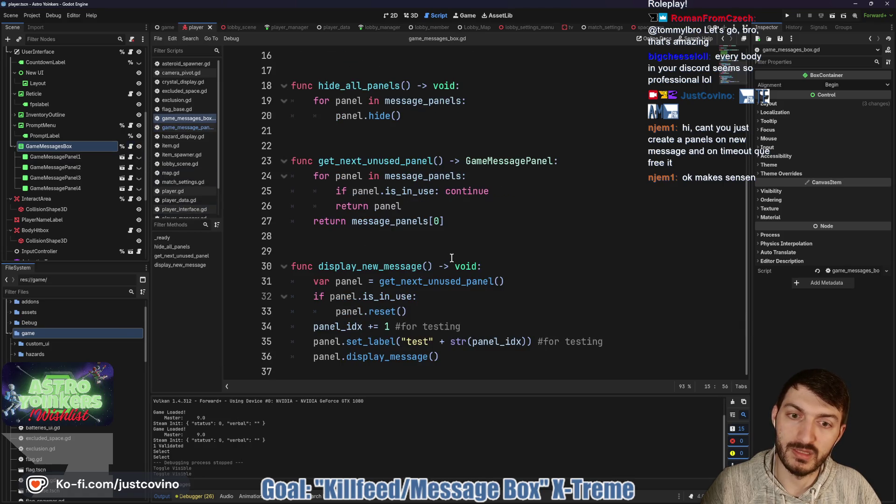
pyautogui.scroll(5, 422, 266)
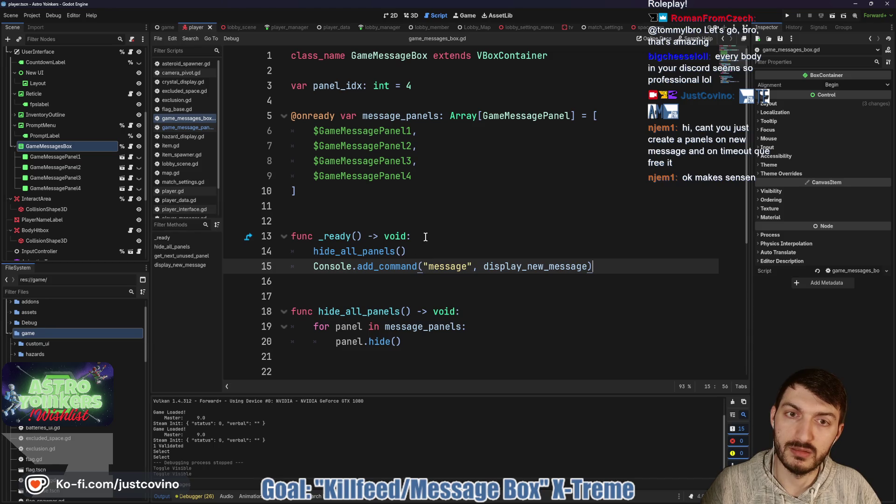
# - Make the unused-panel loop iterate over get_children() instead of message_panels
pyautogui.moveTo(390, 191)
pyautogui.mouseDown()
pyautogui.moveTo(298, 132)
pyautogui.moveTo(291, 116)
pyautogui.mouseUp()
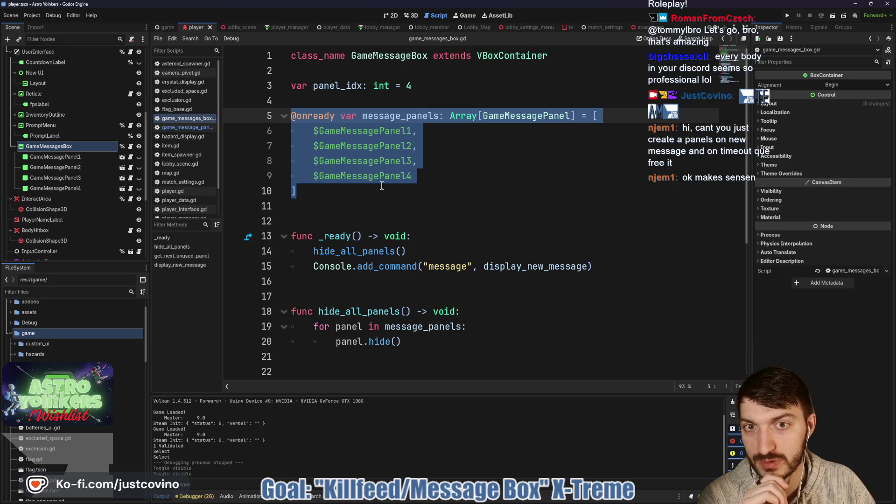
pyautogui.scroll(-4, 382, 185)
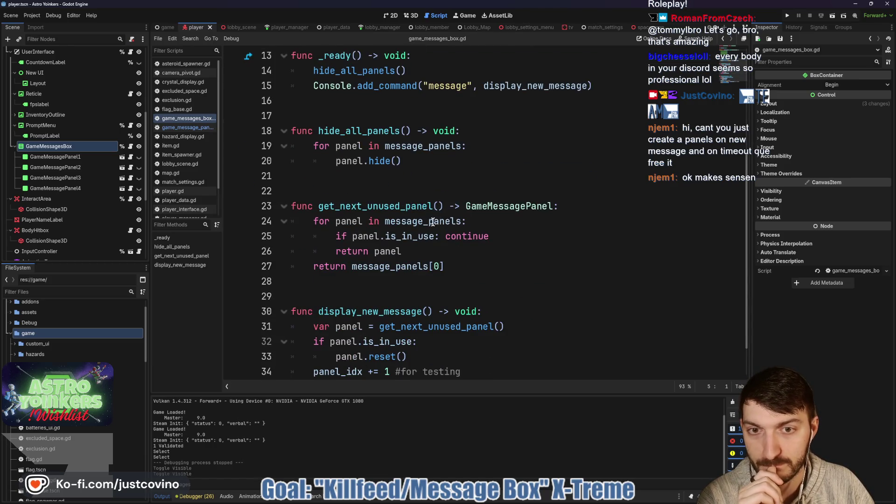
pyautogui.click(462, 222)
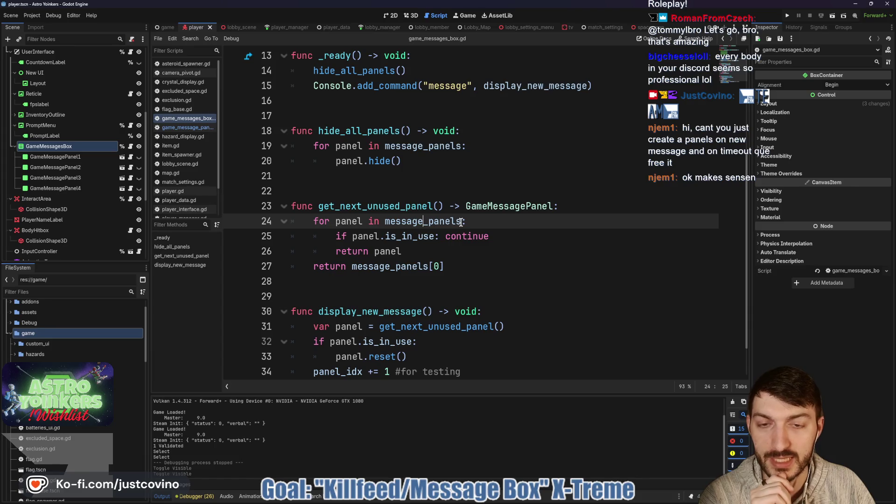
pyautogui.moveTo(462, 222); pyautogui.dragTo(385, 218)
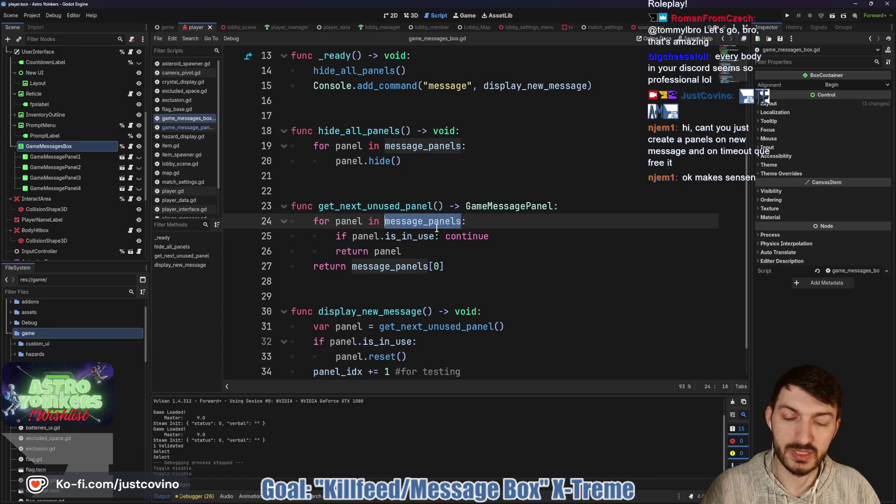
pyautogui.write('get_childre')
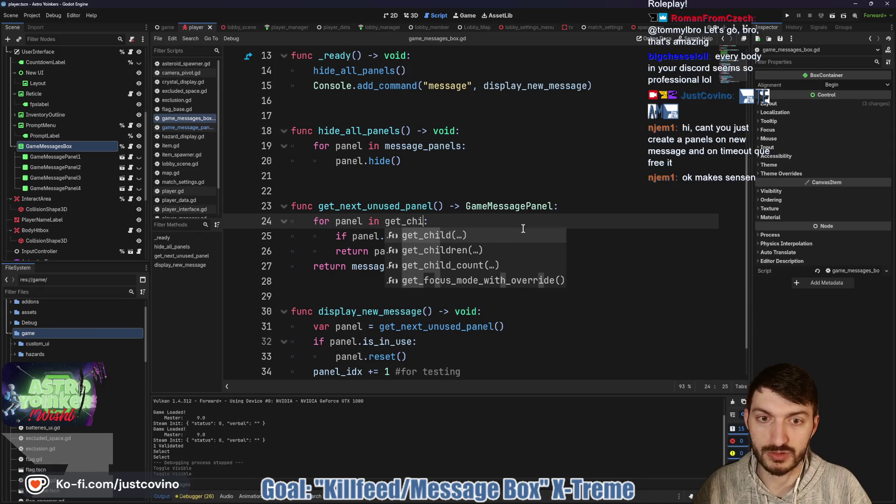
pyautogui.press('Return')
pyautogui.click(497, 225)
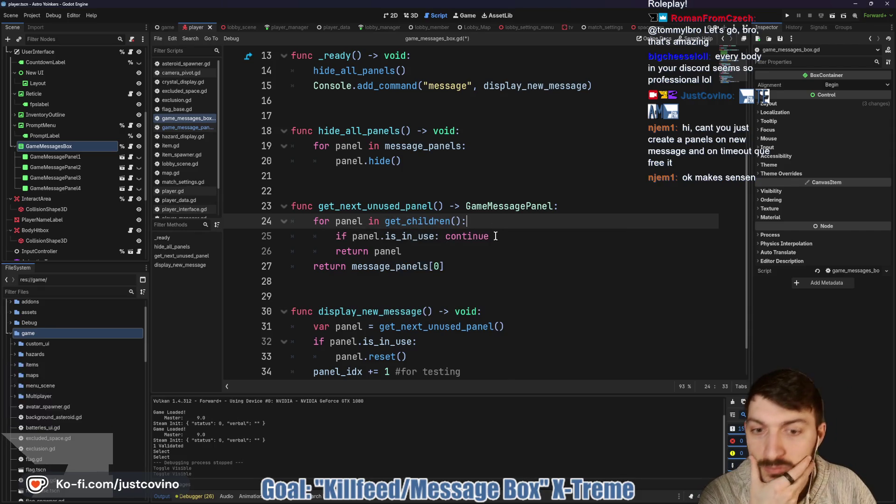
pyautogui.scroll(-1, 495, 242)
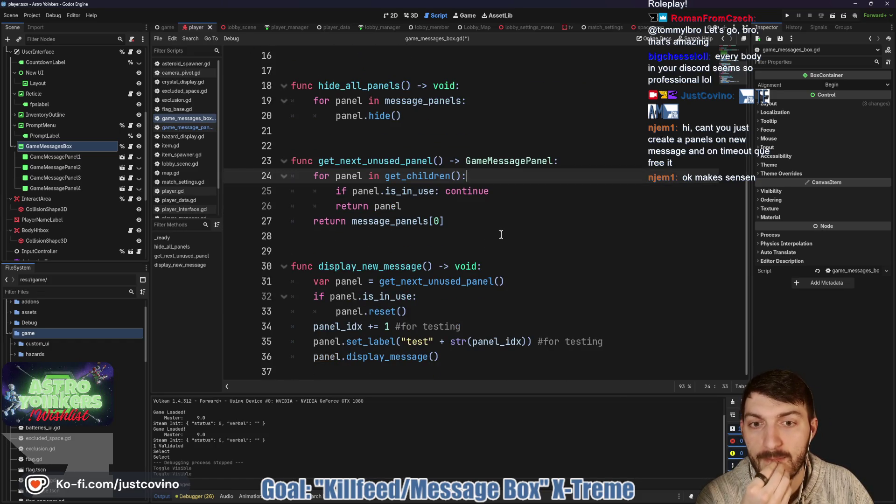
# - Replace the line 27 fallback with return get_child(3) and save
pyautogui.click(443, 221)
pyautogui.moveTo(429, 221); pyautogui.dragTo(352, 221)
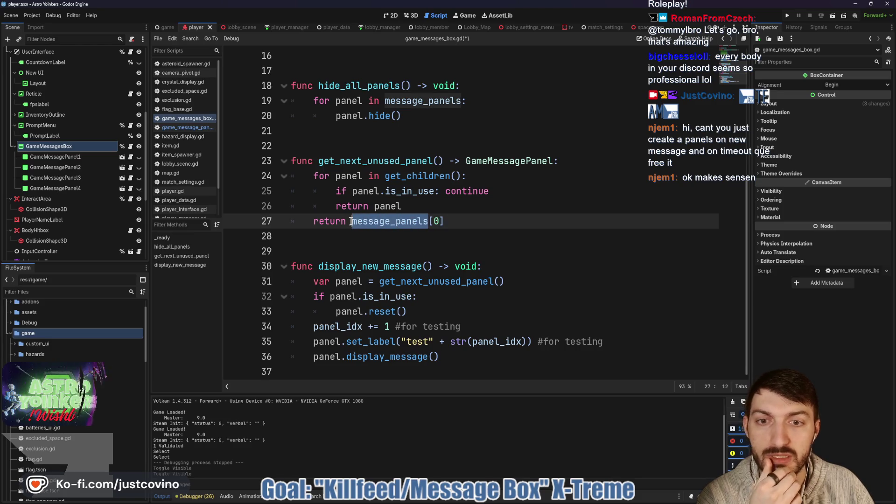
pyautogui.write('get_child')
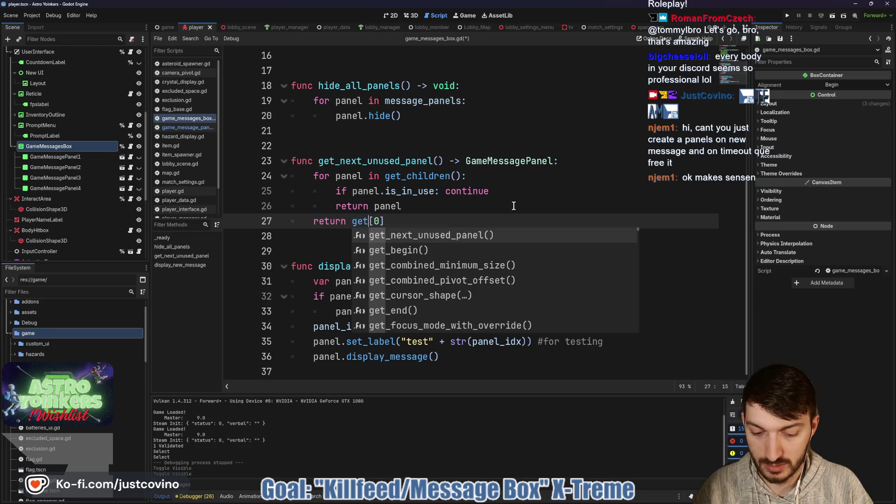
pyautogui.press('Return')
pyautogui.click(434, 224)
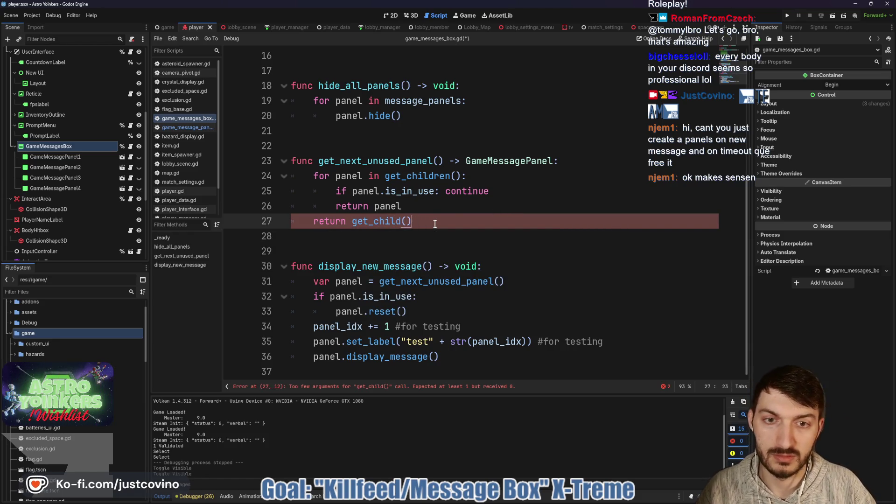
pyautogui.press('Left')
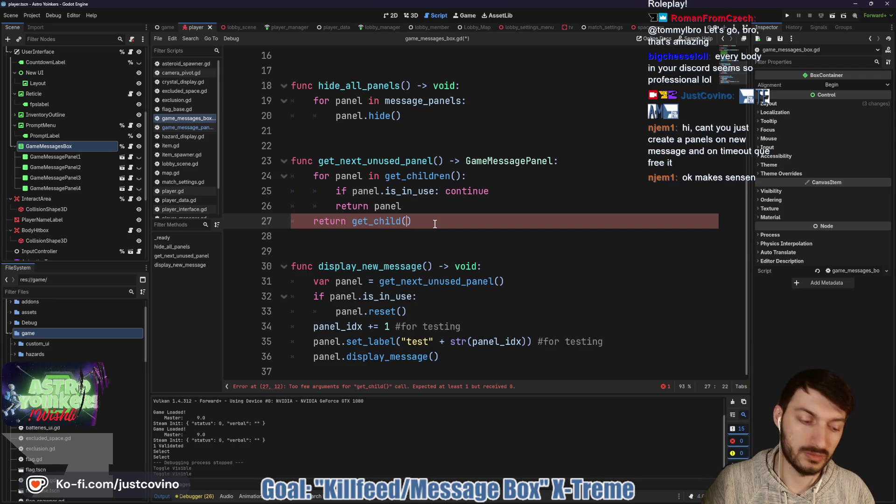
pyautogui.write('3')
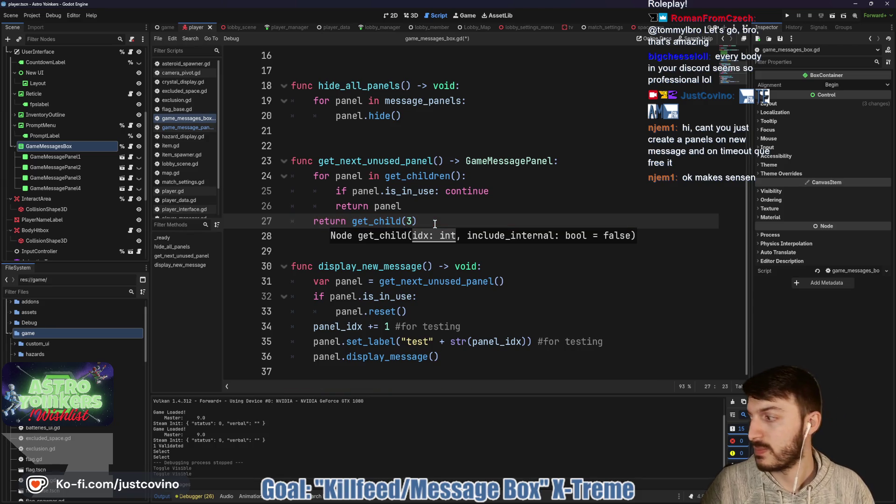
pyautogui.hotkey('ctrl', 's')
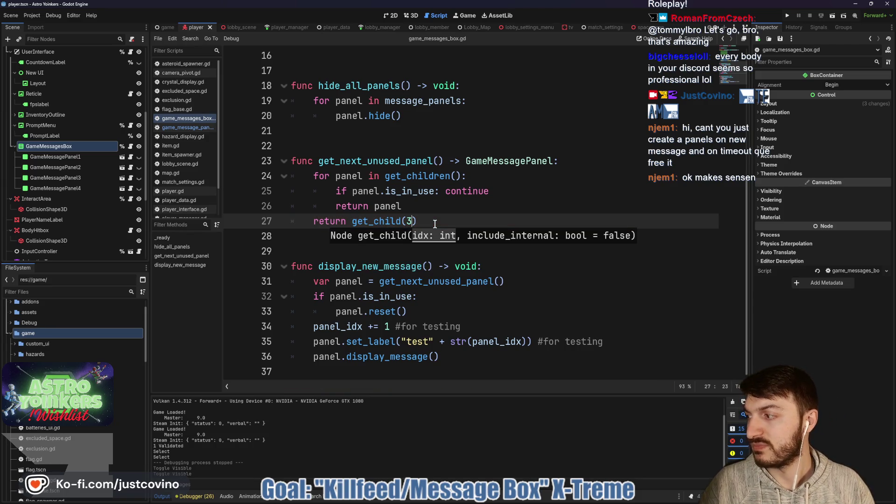
# - Open game_message_panel.gd and inspect the move_to_front call in reset()
pyautogui.click(442, 225)
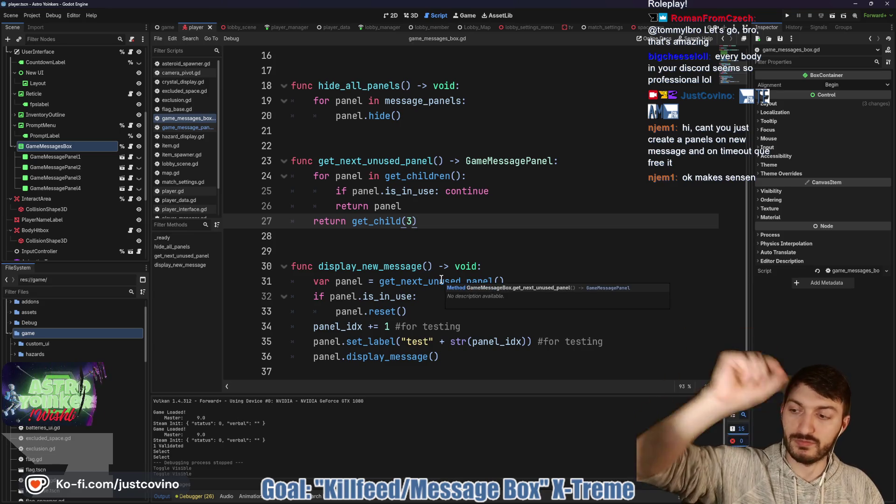
pyautogui.click(122, 178)
pyautogui.doubleClick(365, 357)
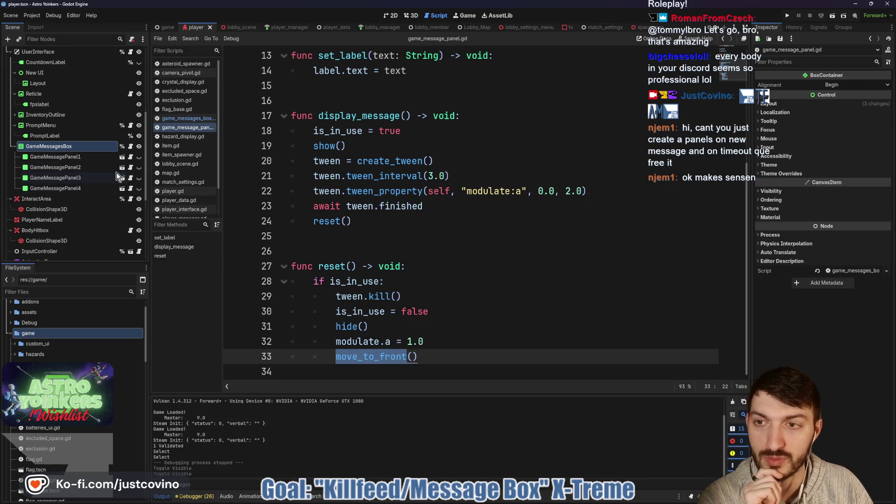
pyautogui.click(388, 241)
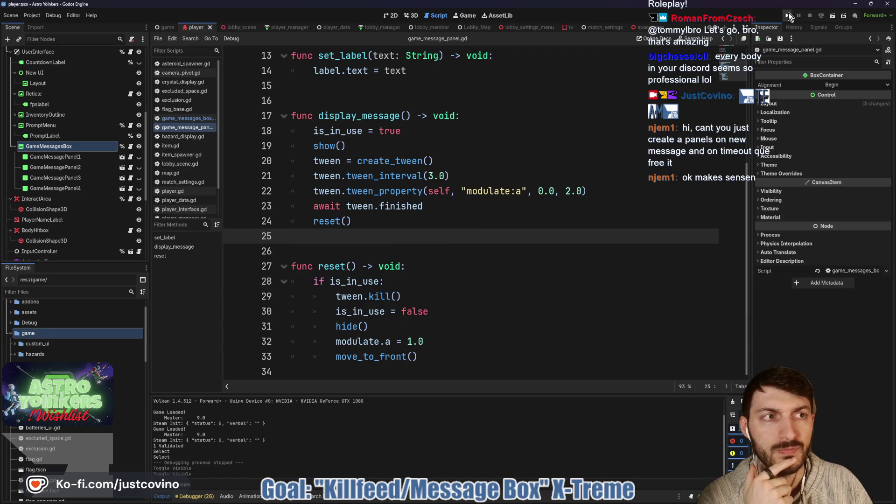
# - Run the project, close the extra debug game window, and host a lobby
pyautogui.click(789, 16)
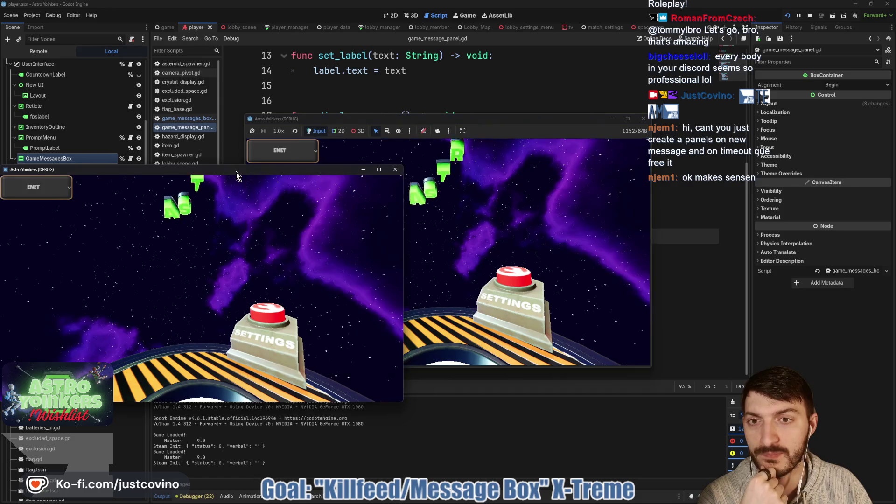
pyautogui.click(396, 169)
pyautogui.click(363, 204)
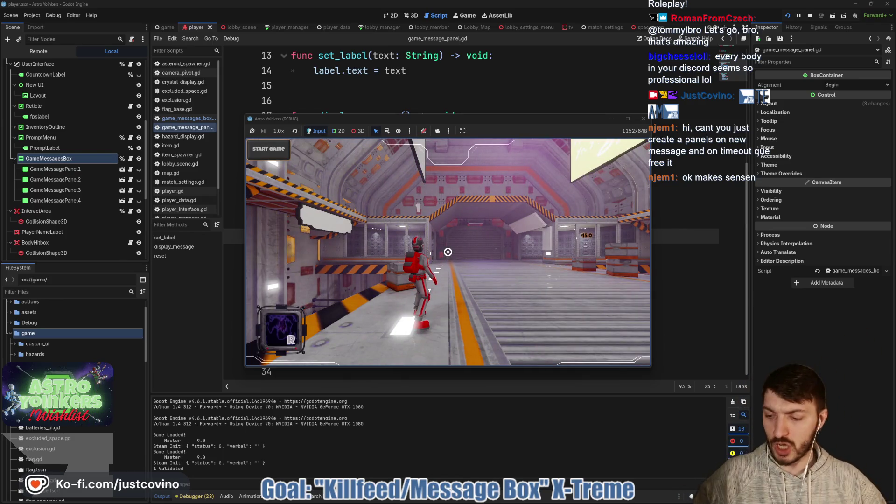
# - In the dev console, submit 'message' repeatedly, cycling numbered TEST panels up to TEST76
pyautogui.press('`')
pyautogui.write('me')
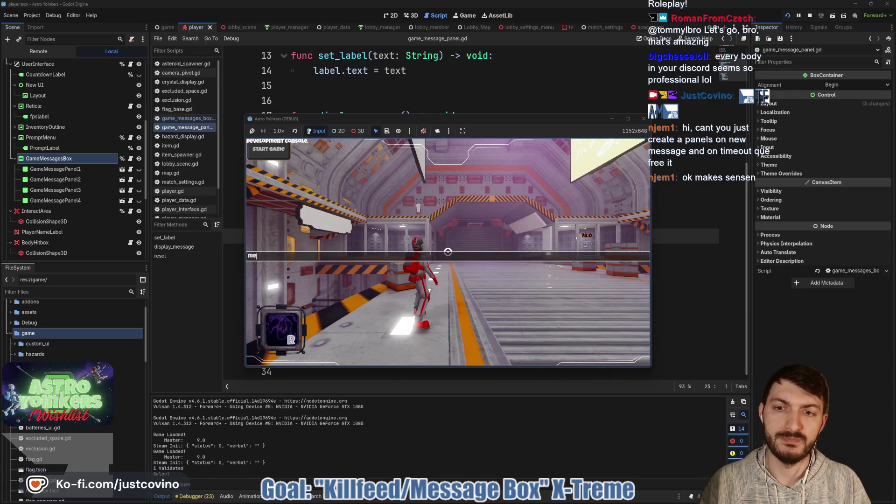
pyautogui.write('ssage')
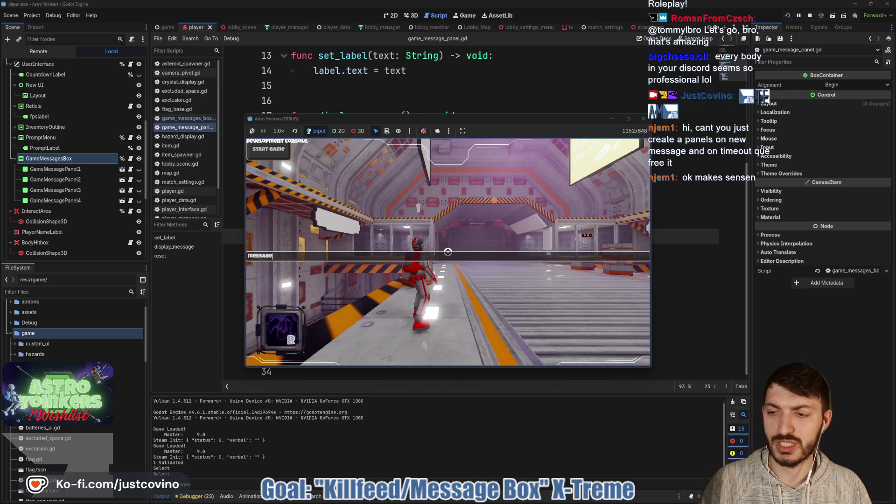
pyautogui.press('Return')
pyautogui.press('Up')
pyautogui.press('Return')
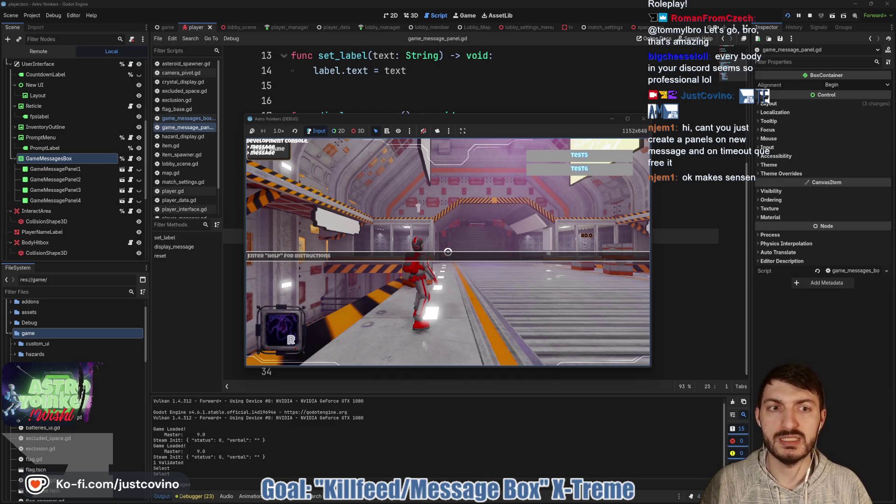
pyautogui.press('Up')
pyautogui.press('Return')
pyautogui.press('Up')
pyautogui.press('Return')
pyautogui.press('Up')
pyautogui.press('Return')
pyautogui.press('Up')
pyautogui.press('Return')
pyautogui.press('Up')
pyautogui.press('Return')
pyautogui.press('Up')
pyautogui.press('Return')
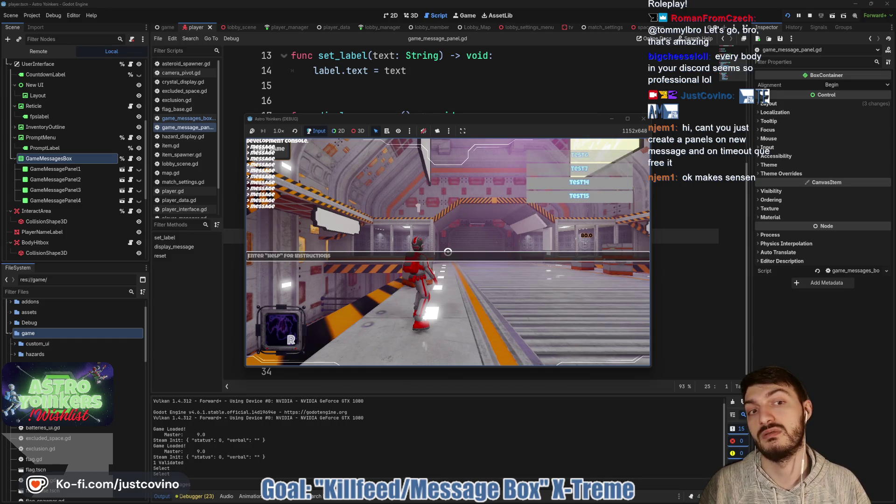
pyautogui.press('Up')
pyautogui.press('Return')
pyautogui.press('Up')
pyautogui.press('Return')
pyautogui.press('Up')
pyautogui.press('Return')
pyautogui.press('Up')
pyautogui.press('Return')
pyautogui.press('Up')
pyautogui.press('Return')
pyautogui.press('Up')
pyautogui.press('Return')
pyautogui.press('Up')
pyautogui.press('Return')
pyautogui.press('Up')
pyautogui.press('Return')
pyautogui.press('Up')
pyautogui.press('Return')
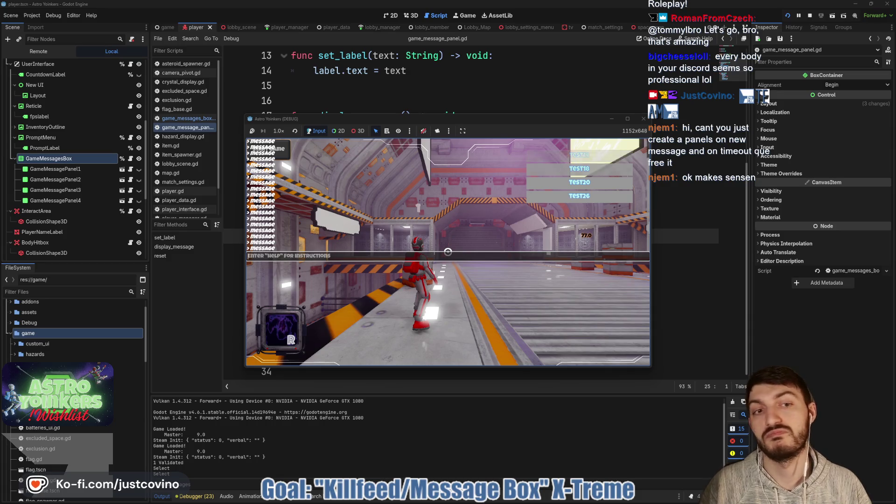
pyautogui.press('Up')
pyautogui.press('Return')
pyautogui.press('Up')
pyautogui.press('Return')
pyautogui.press('Up')
pyautogui.press('Return')
pyautogui.press('Up')
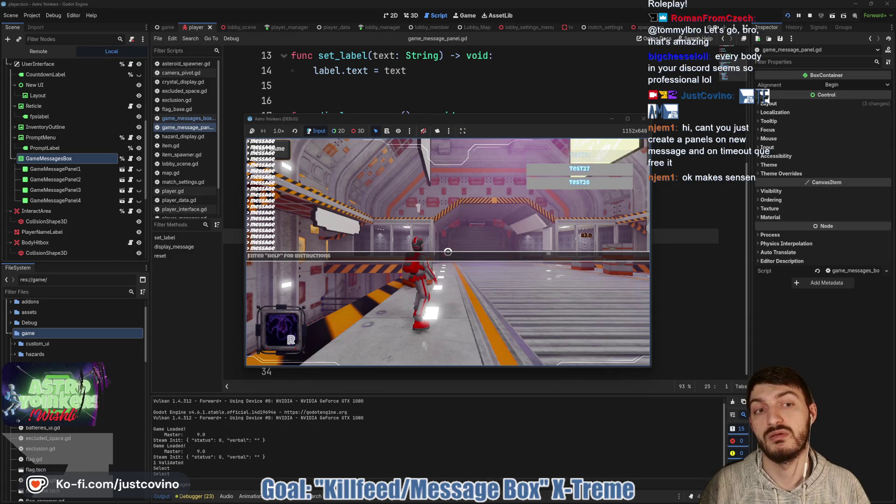
pyautogui.press('Return')
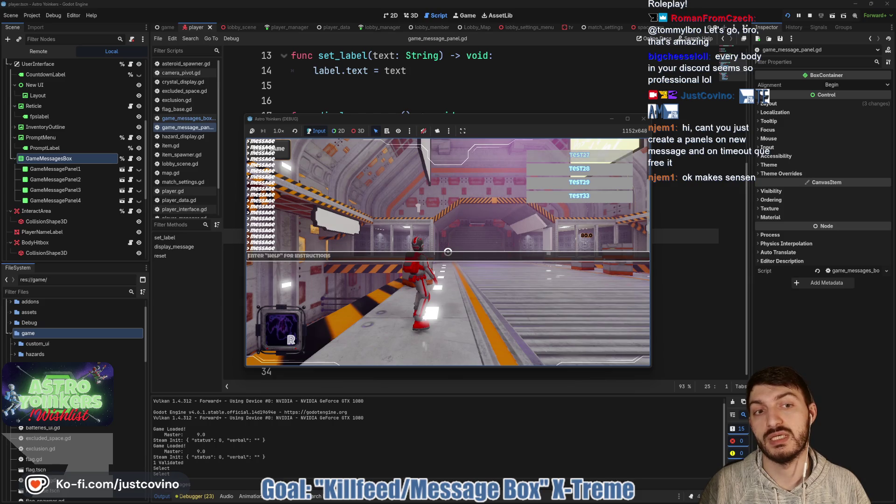
pyautogui.press('Up')
pyautogui.press('Return')
pyautogui.press('Up')
pyautogui.press('Return')
pyautogui.press('Up')
pyautogui.press('Return')
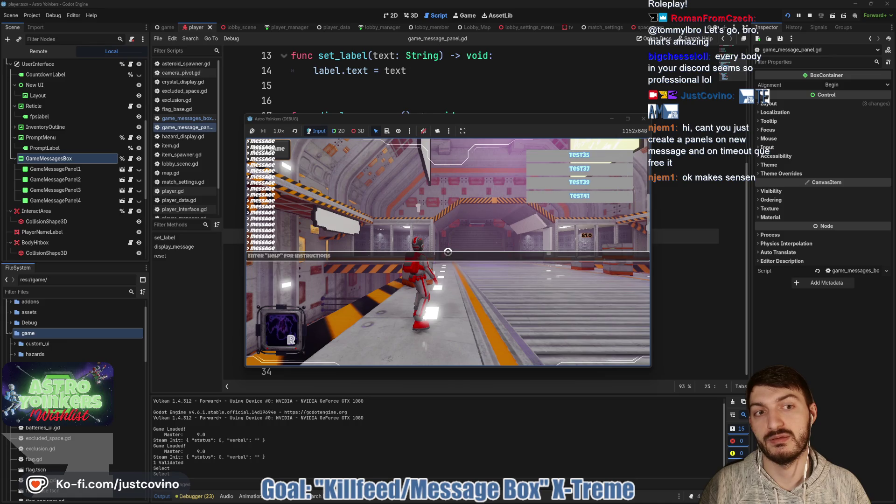
pyautogui.press('Up')
pyautogui.press('Return')
pyautogui.press('Up')
pyautogui.press('Return')
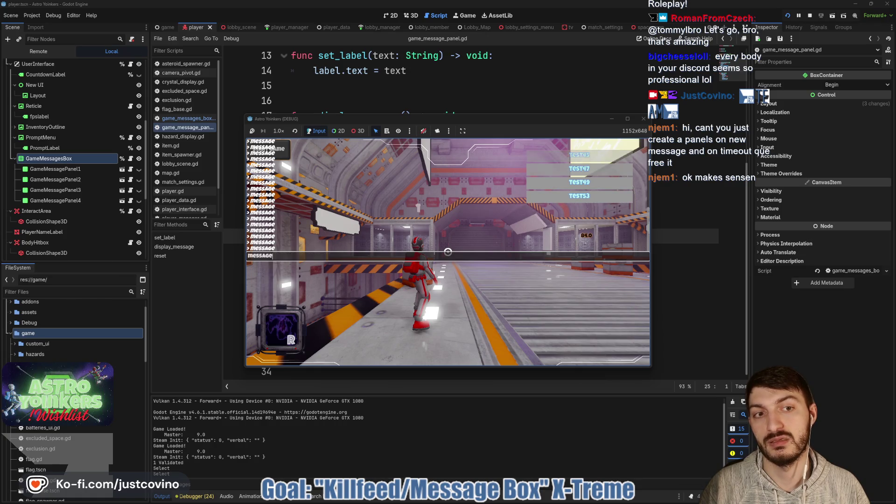
pyautogui.press('Return')
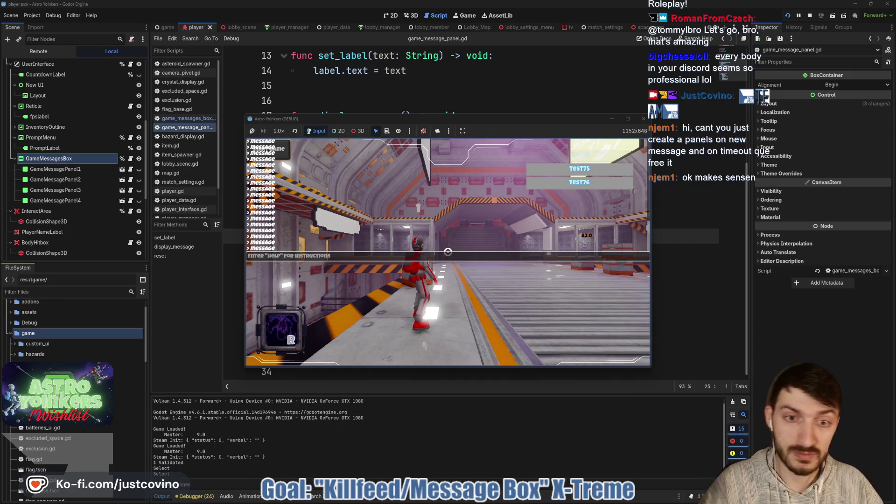
# - Stop the game and bring game_messages_box.gd back up in the script editor
pyautogui.press('F8')
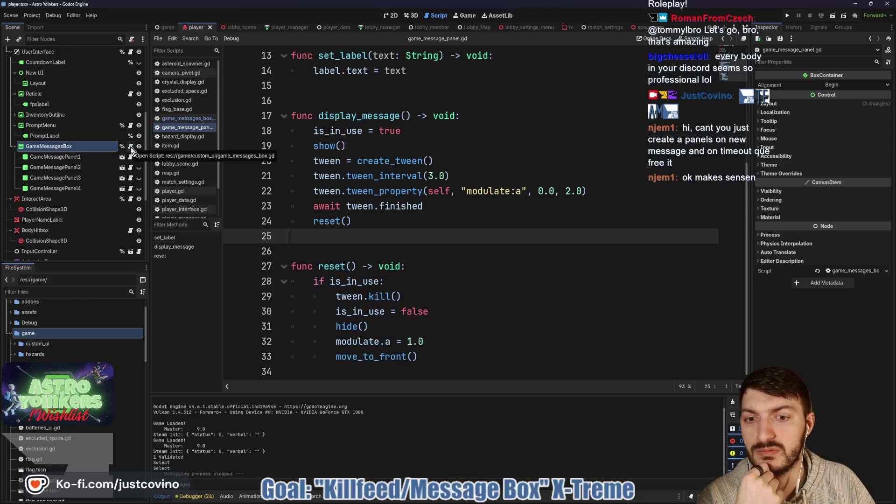
pyautogui.doubleClick(325, 267)
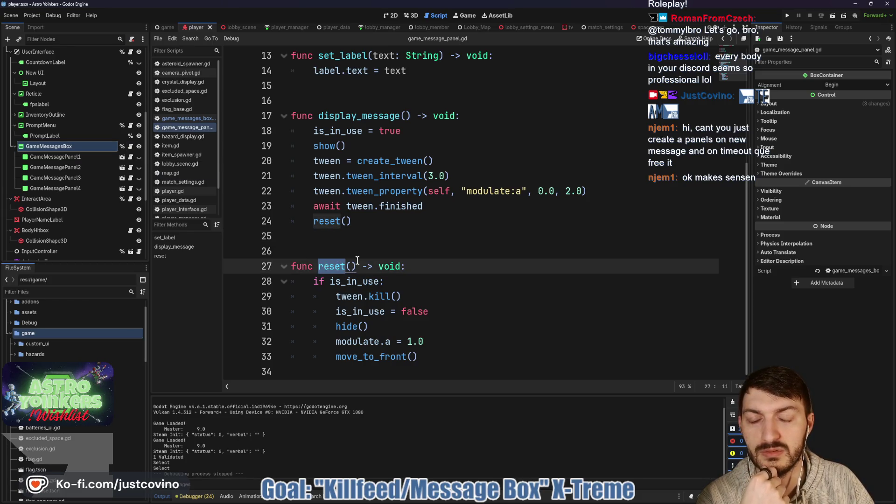
pyautogui.click(129, 148)
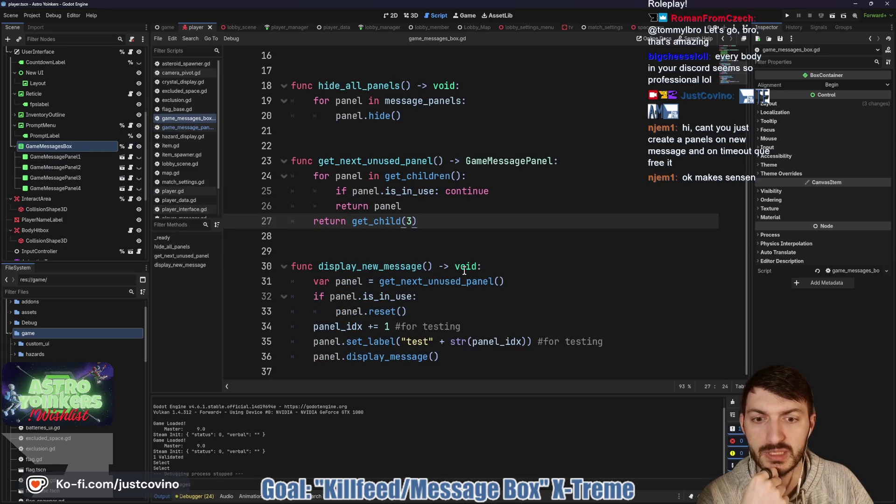
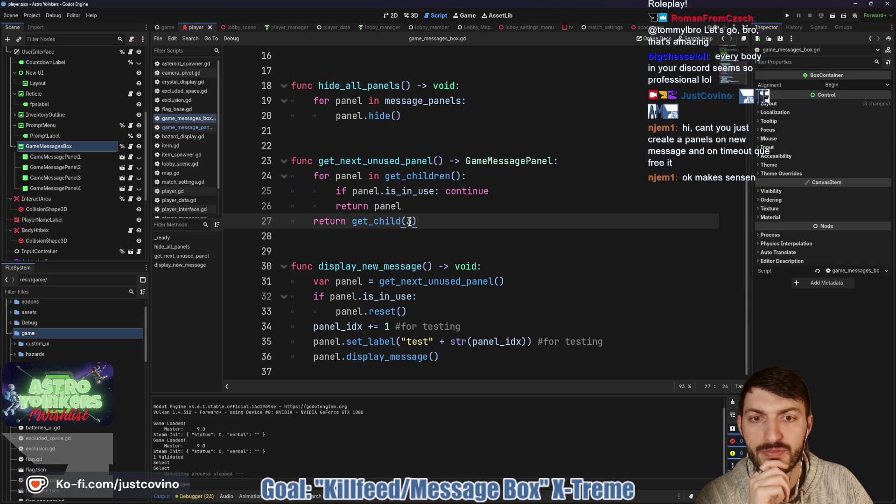
# - Change get_child(3) to get_child(0) on line 27 of game_messages_box.gd, then run the project
pyautogui.press('Left')
pyautogui.press('BackSpace')
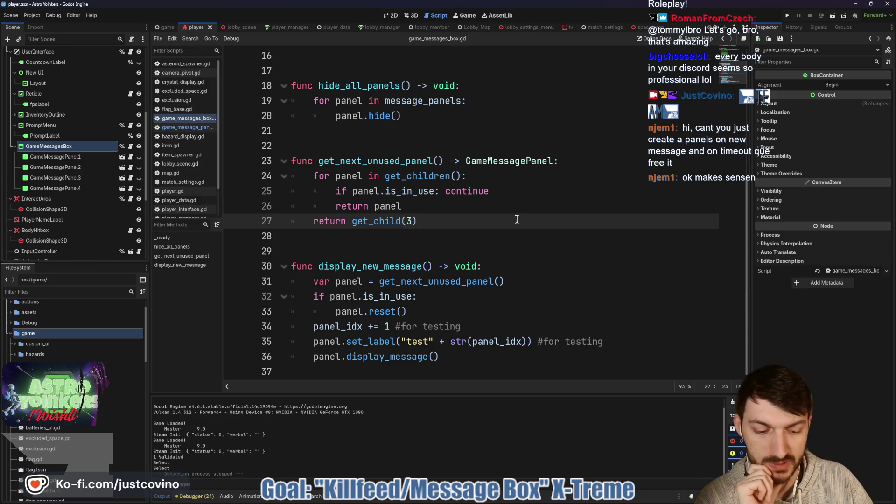
pyautogui.write('0')
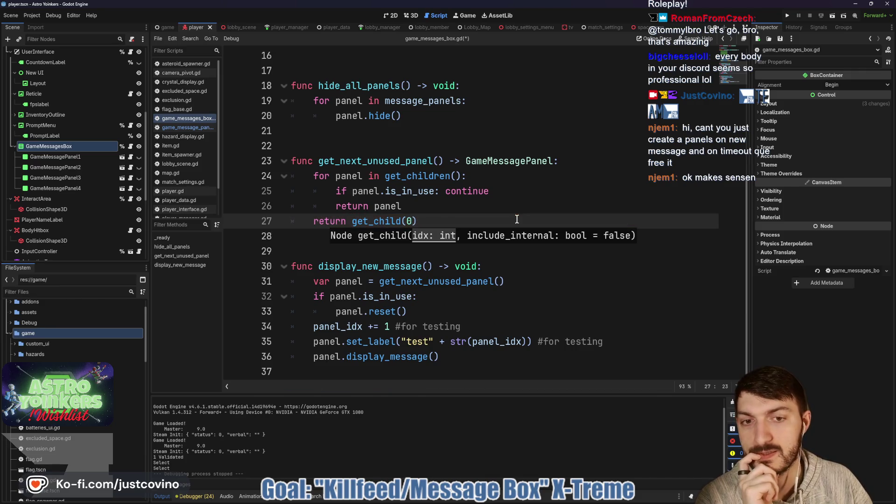
pyautogui.press('Right')
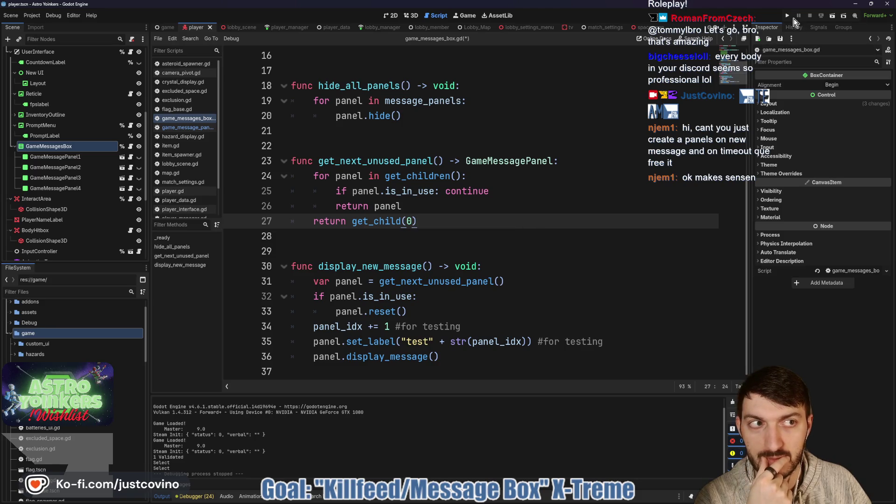
pyautogui.click(786, 15)
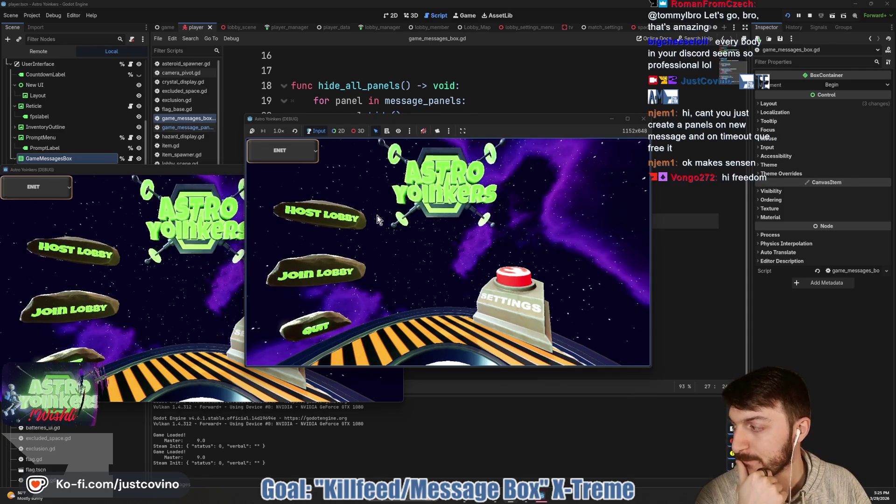
# - Host a public lobby and enter 'message tests' in the dev console
pyautogui.click(324, 214)
pyautogui.click(437, 209)
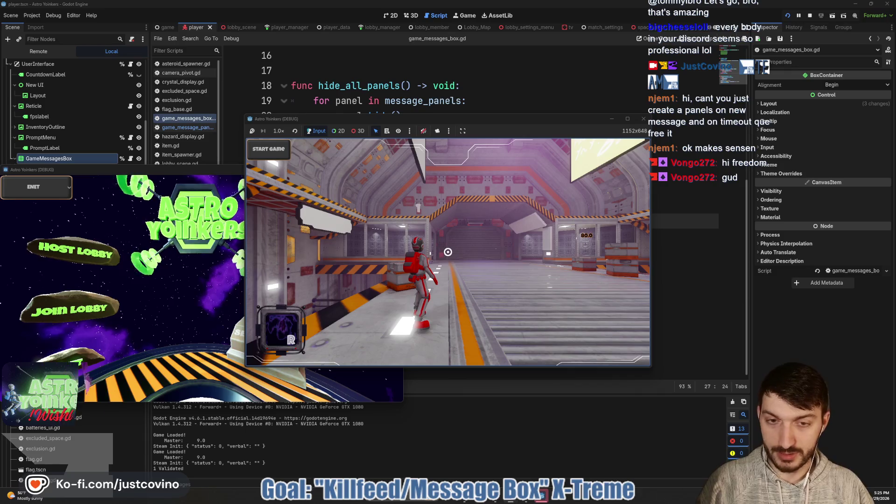
pyautogui.press('`')
pyautogui.write('message tests')
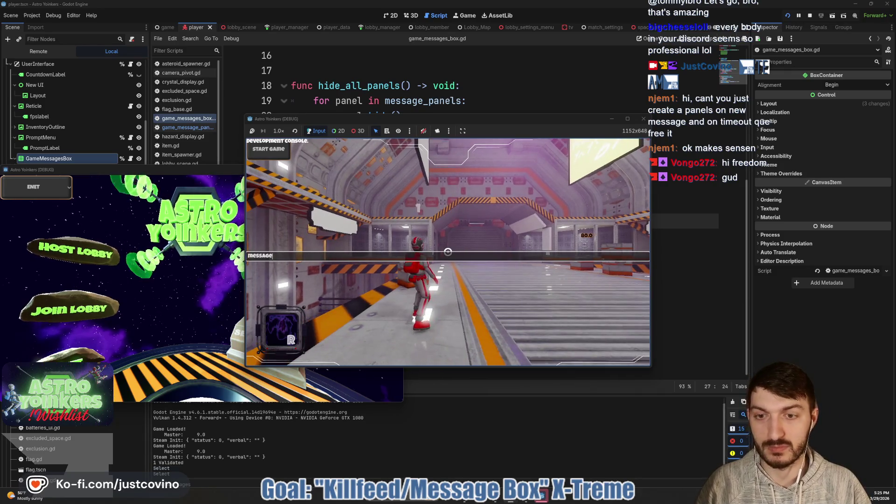
pyautogui.press('Return')
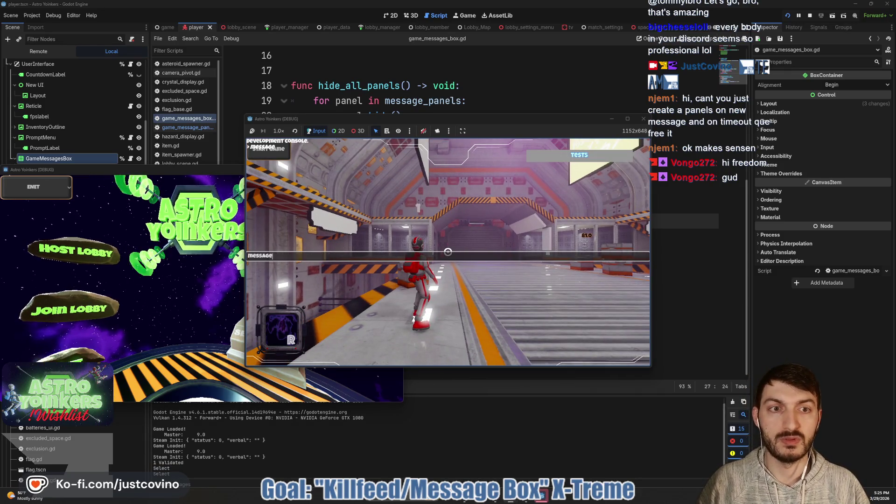
# - Send several more test messages to the message box, then stop the game with F8
pyautogui.press('Return')
pyautogui.press('Return')
pyautogui.press('Return')
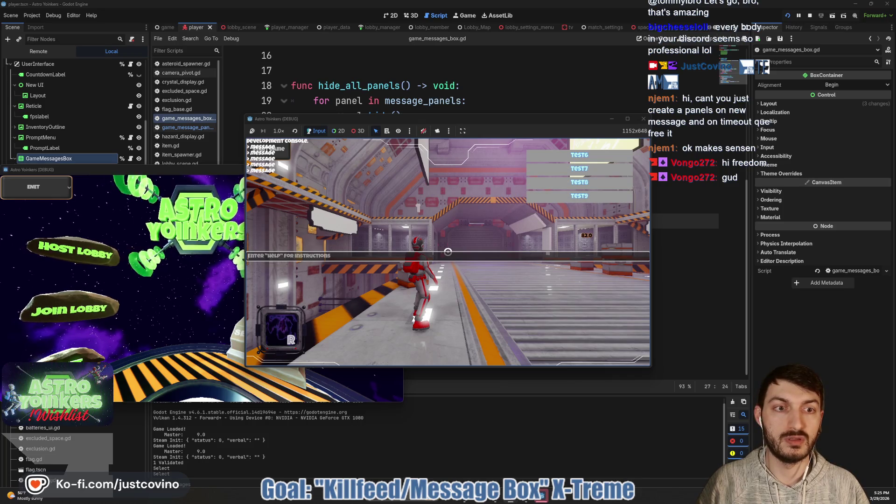
pyautogui.press('Return')
pyautogui.press('Return')
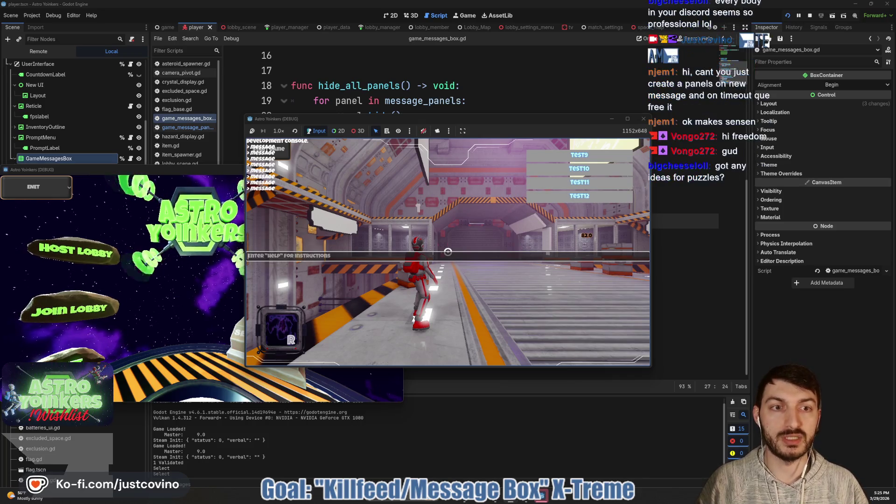
pyautogui.write('message')
pyautogui.press('Return')
pyautogui.press('Return')
pyautogui.press('Return')
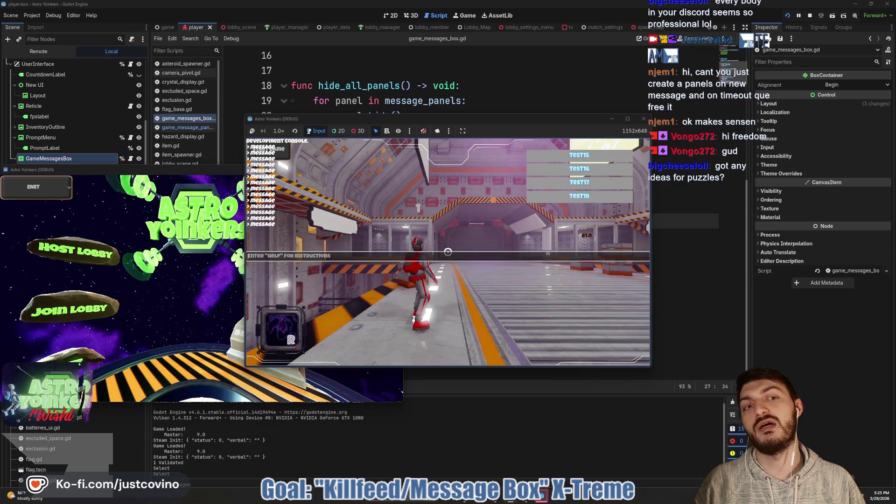
pyautogui.press('Return')
pyautogui.press('Return')
pyautogui.press('Return')
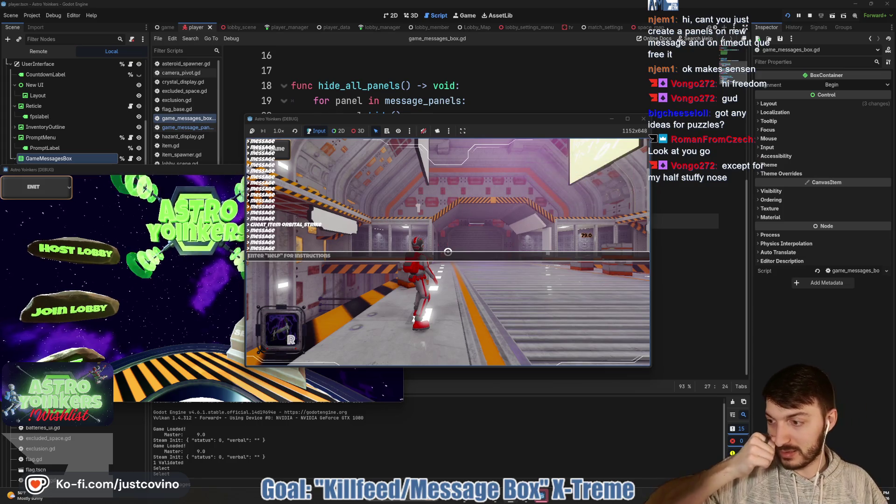
pyautogui.press('F8')
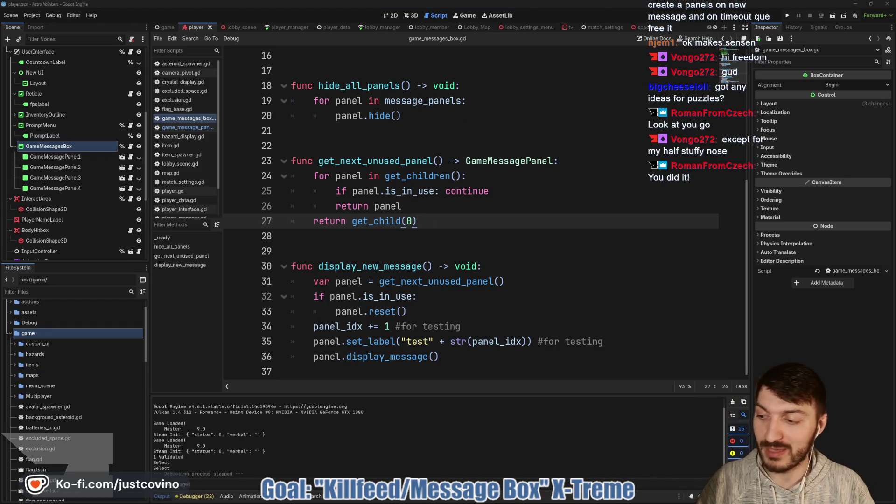
pyautogui.click(502, 501)
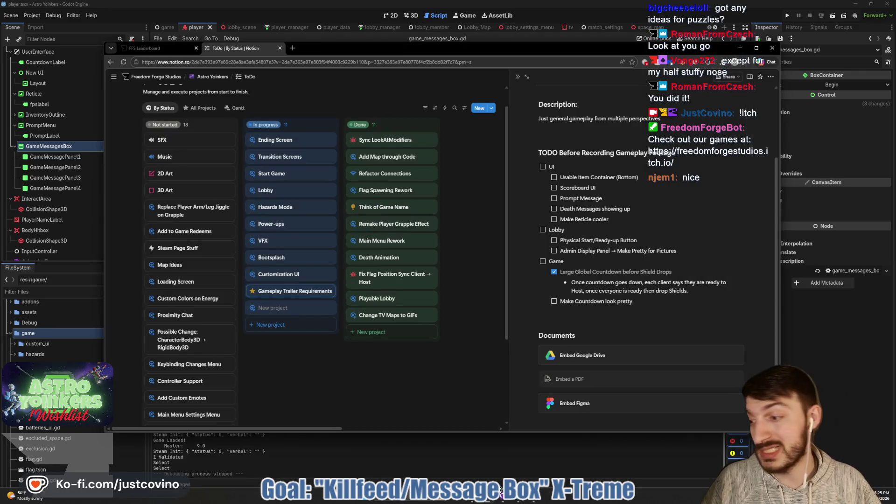
# - Go to the Freedom Forge Studios itch.io page and open Gallant Golf
pyautogui.click(292, 49)
pyautogui.write('itch')
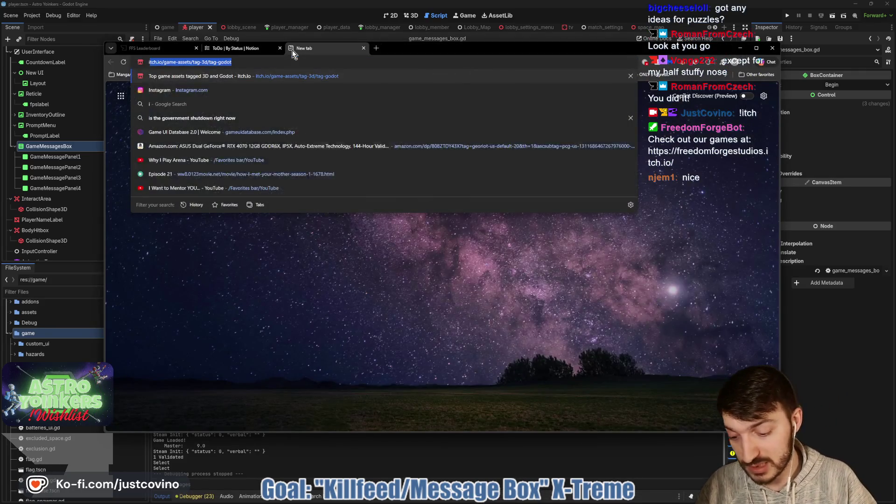
pyautogui.press('Return')
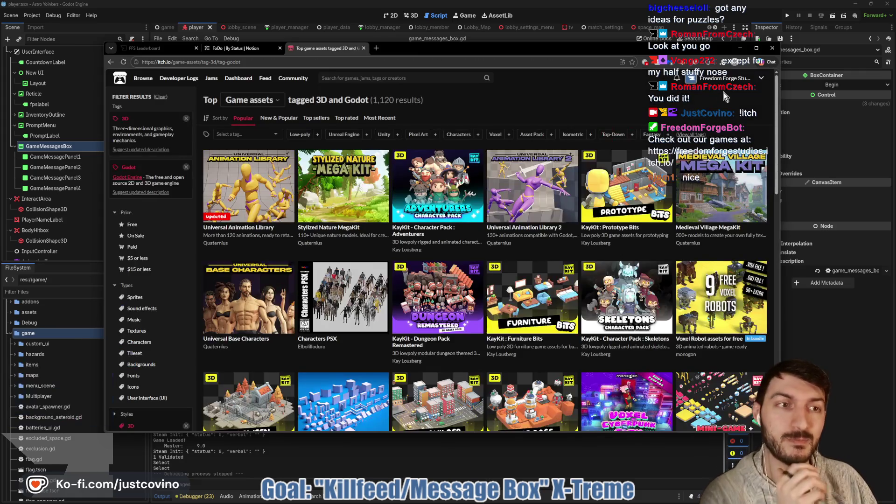
pyautogui.click(453, 202)
pyautogui.scroll(-10, 452, 201)
pyautogui.scroll(5, 328, 210)
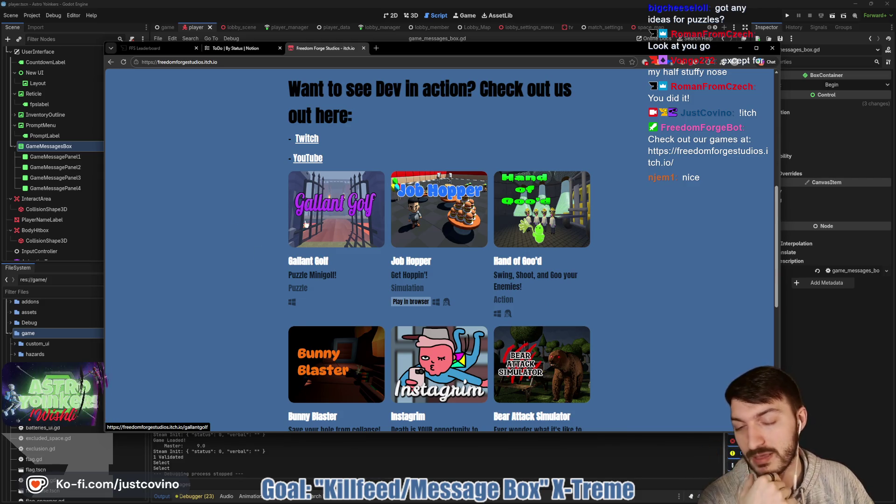
pyautogui.scroll(-5, 525, 249)
pyautogui.scroll(4, 280, 231)
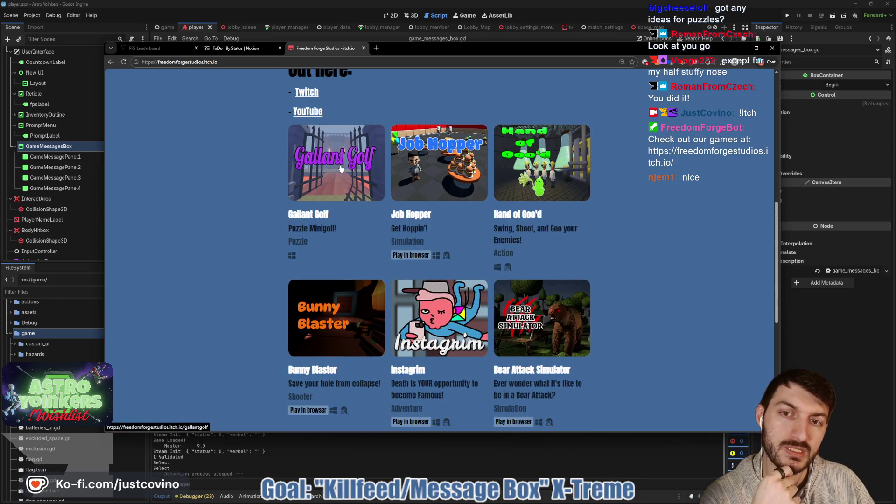
pyautogui.click(322, 167)
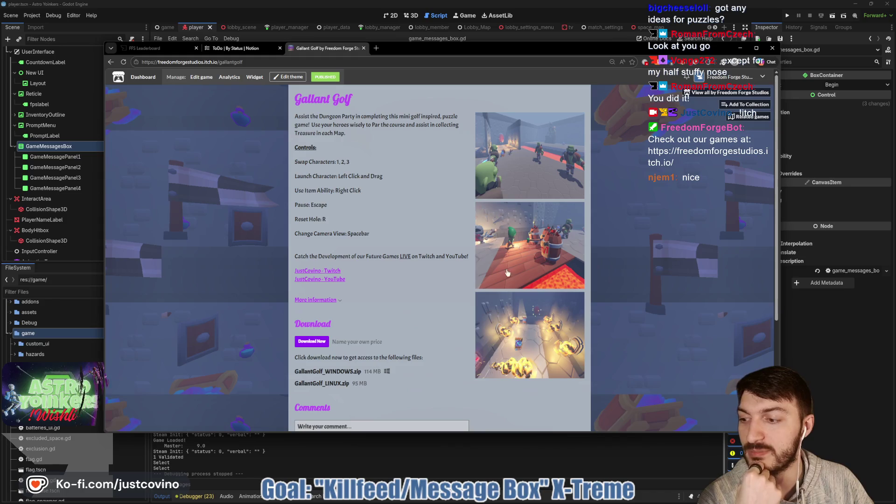
# - View the Gallant Golf screenshots one by one, then close the viewer
pyautogui.click(525, 254)
pyautogui.click(549, 257)
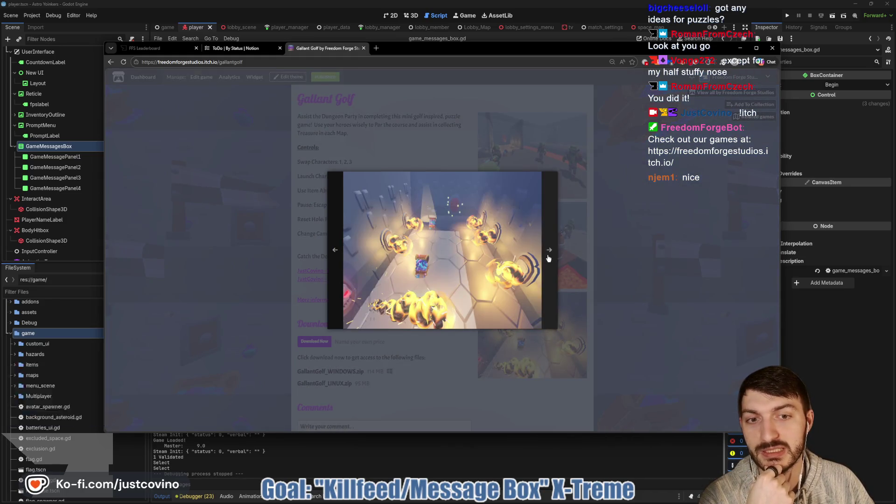
pyautogui.click(549, 258)
pyautogui.click(549, 258)
pyautogui.click(549, 257)
pyautogui.click(549, 258)
pyautogui.click(549, 258)
pyautogui.click(635, 249)
# - Close the Gallant Golf tab and return to the Godot script editor
pyautogui.scroll(-3, 550, 260)
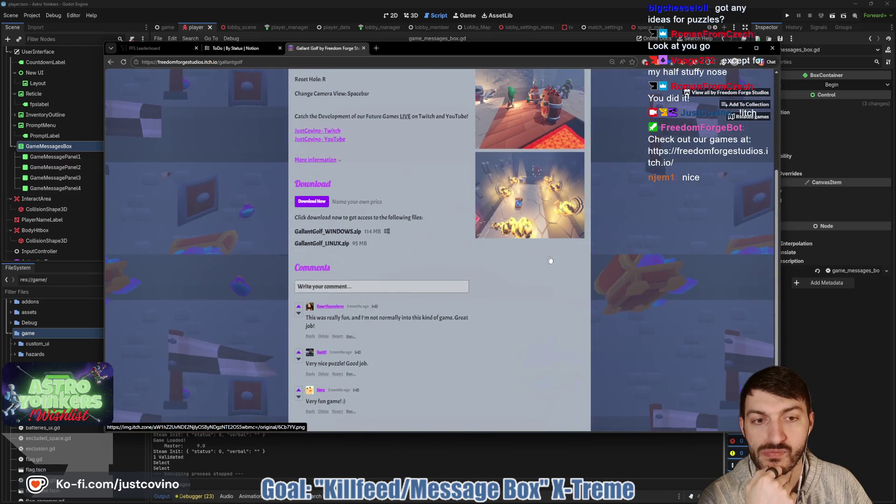
pyautogui.scroll(1, 550, 260)
pyautogui.scroll(-2, 549, 256)
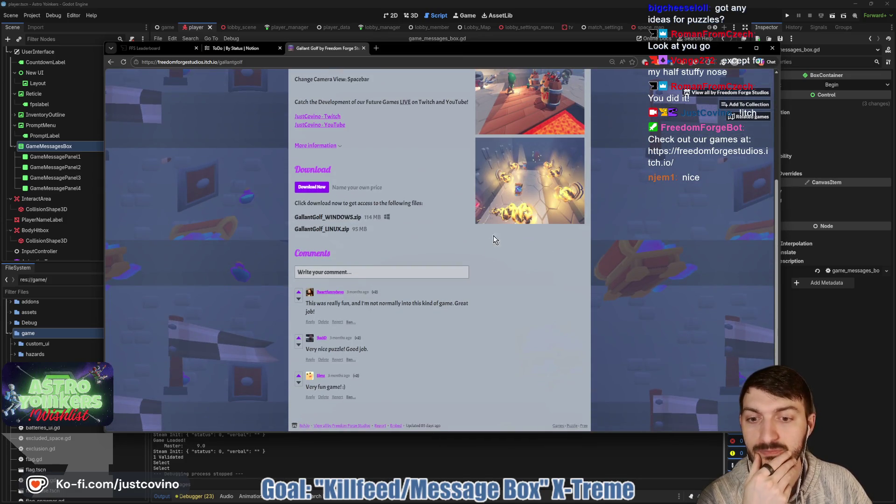
pyautogui.click(364, 48)
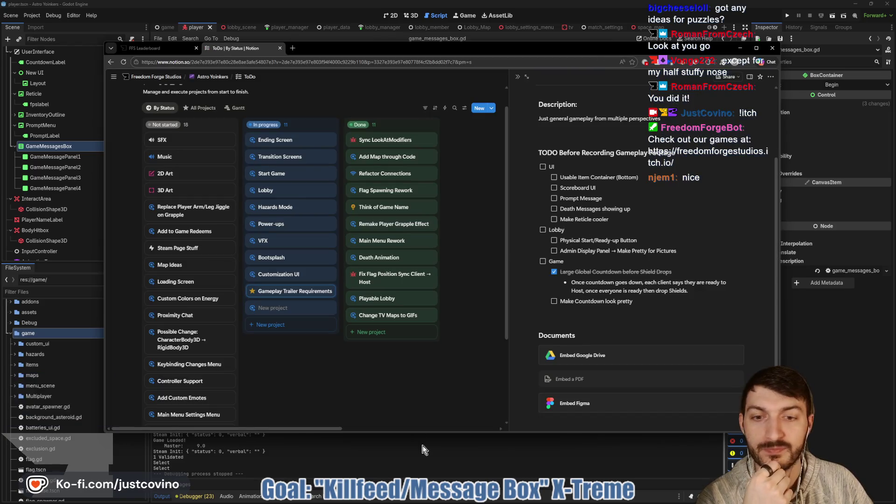
pyautogui.hotkey('alt', 'Tab')
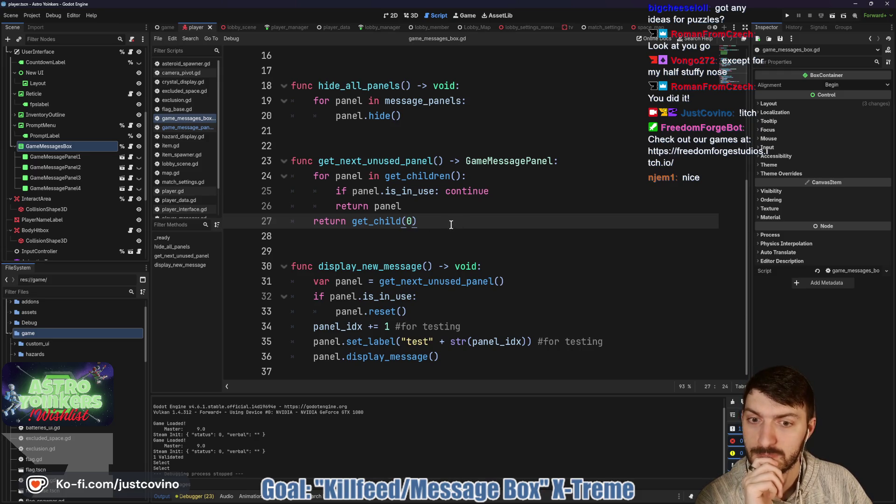
# - Remove the panel_idx variable and message_panels array, loop over get_children() instead, and save
pyautogui.click(401, 341)
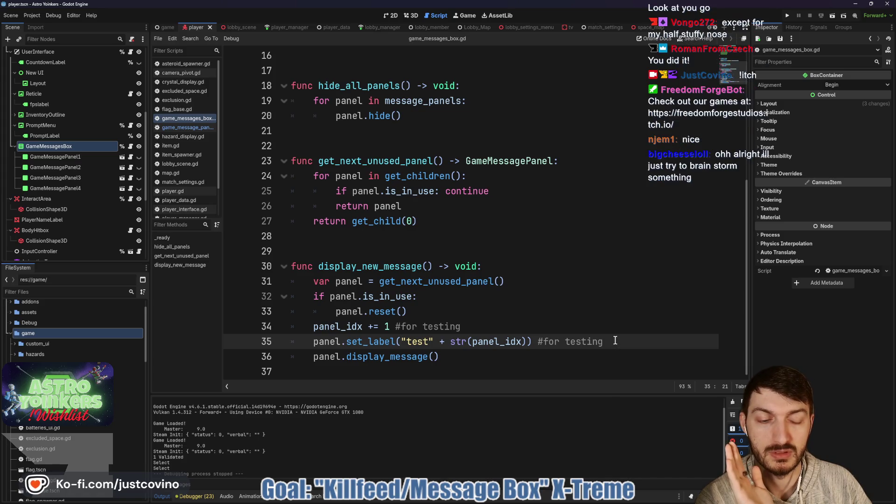
pyautogui.scroll(5, 467, 210)
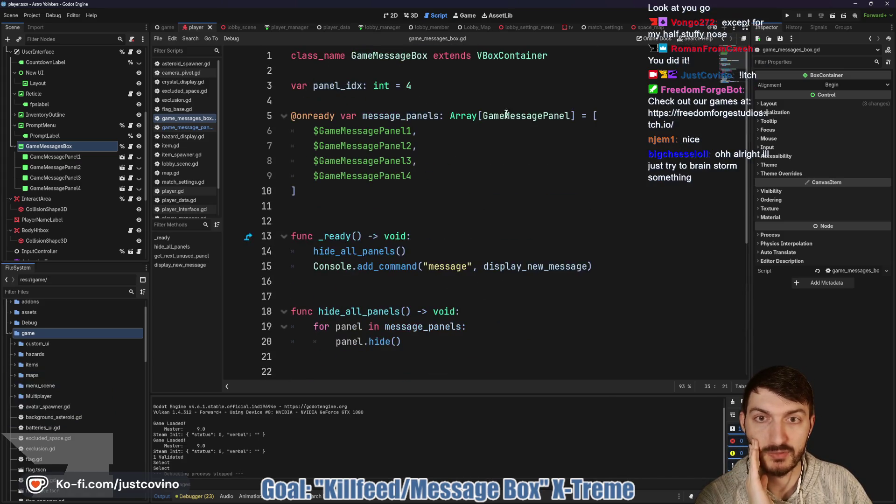
pyautogui.moveTo(411, 85); pyautogui.dragTo(290, 86)
pyautogui.moveTo(301, 191); pyautogui.dragTo(244, 82)
pyautogui.hotkey('ctrl', 'x')
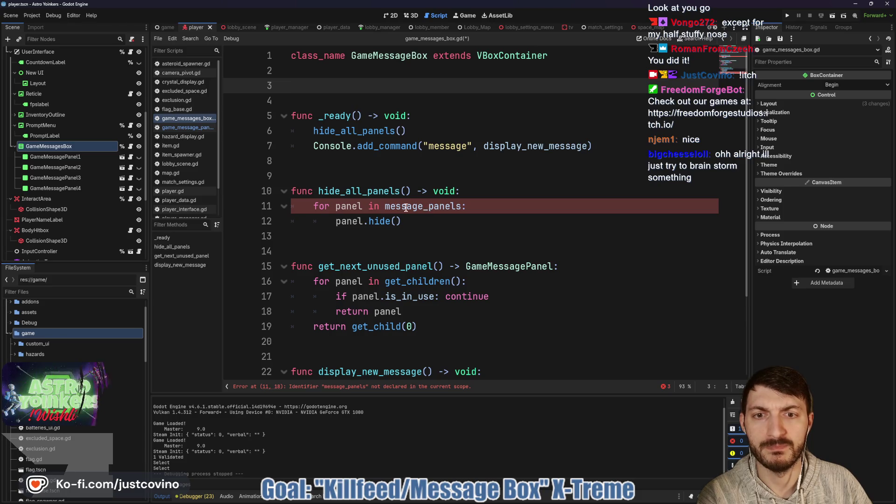
pyautogui.moveTo(385, 206); pyautogui.dragTo(460, 206)
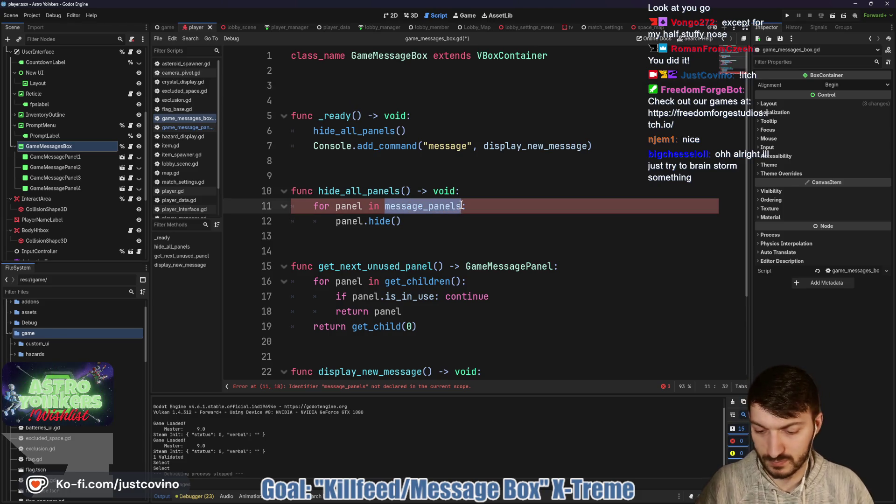
pyautogui.write('get_children')
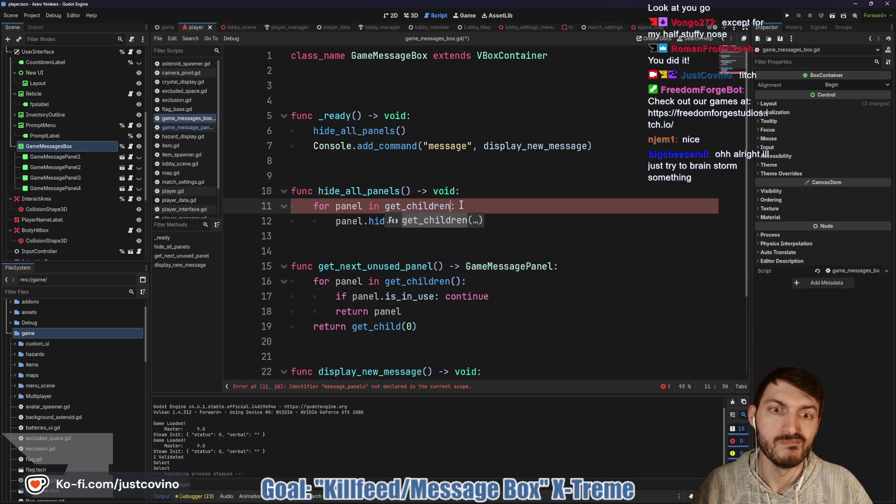
pyautogui.press('Escape')
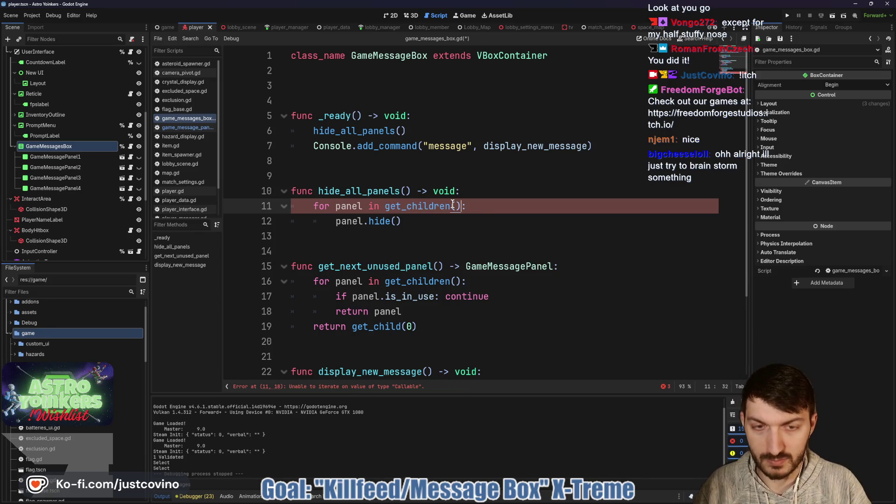
pyautogui.click(472, 219)
pyautogui.hotkey('ctrl', 's')
# - Drop str(panel_idx) from the set_label text, delete the 'panel_idx += 1' line, and clear the output
pyautogui.scroll(-3, 472, 219)
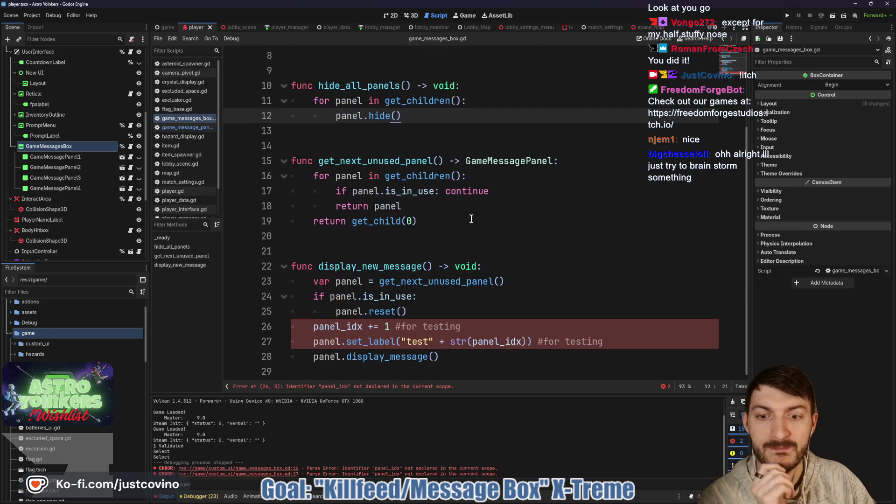
pyautogui.moveTo(440, 341); pyautogui.dragTo(526, 342)
pyautogui.press('BackSpace')
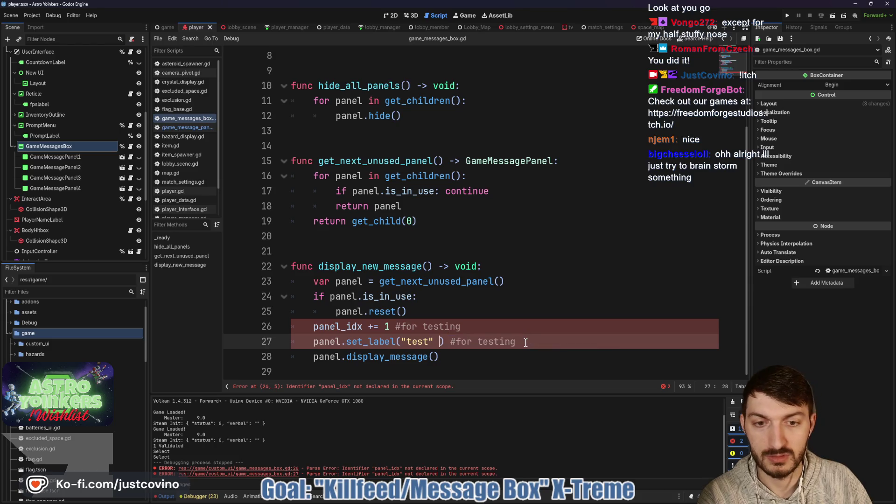
pyautogui.click(480, 330)
pyautogui.hotkey('shift', 'Up')
pyautogui.press('BackSpace')
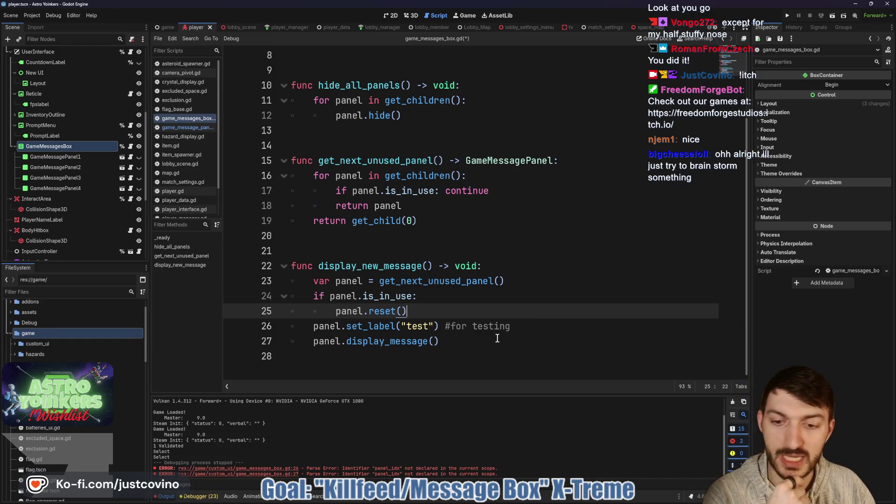
pyautogui.click(731, 402)
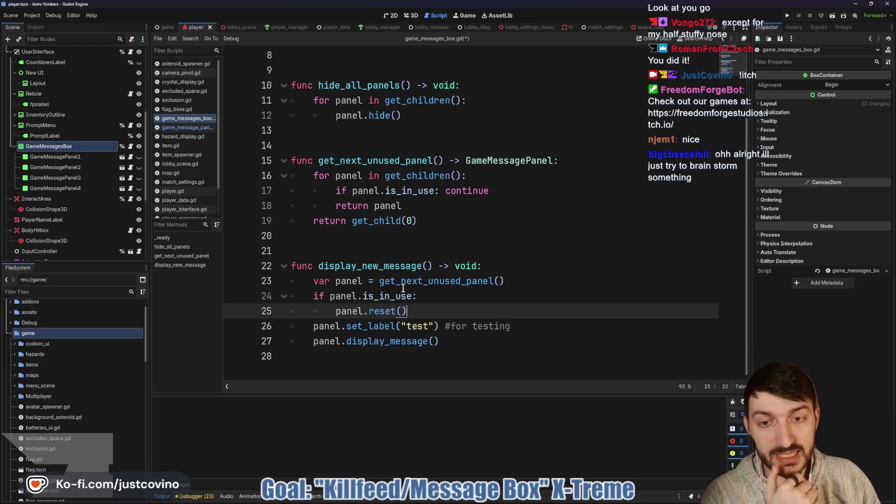
pyautogui.click(387, 243)
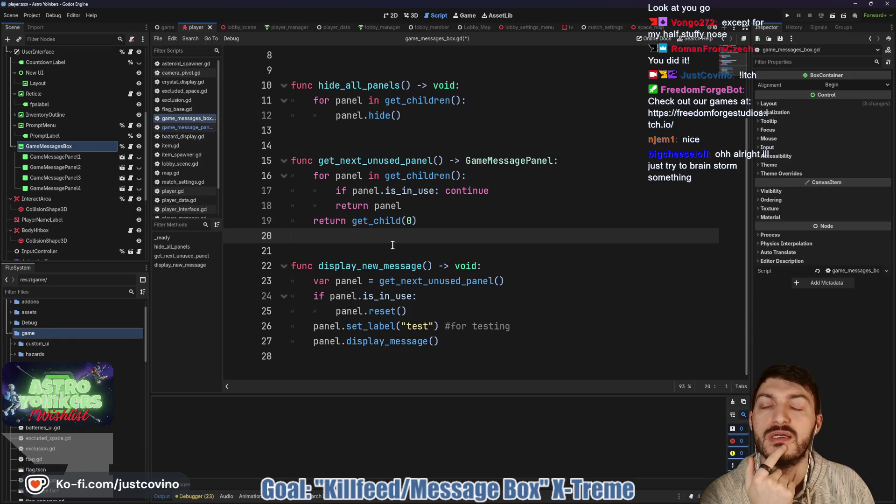
pyautogui.click(280, 28)
# - Scroll through player_manager.gd, then return to the player scene's player.gd script
pyautogui.scroll(-5, 375, 180)
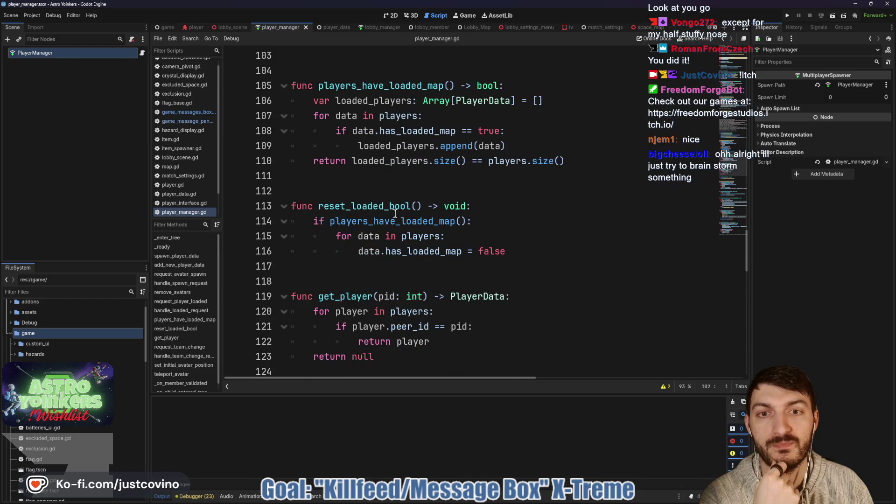
pyautogui.scroll(-7, 392, 196)
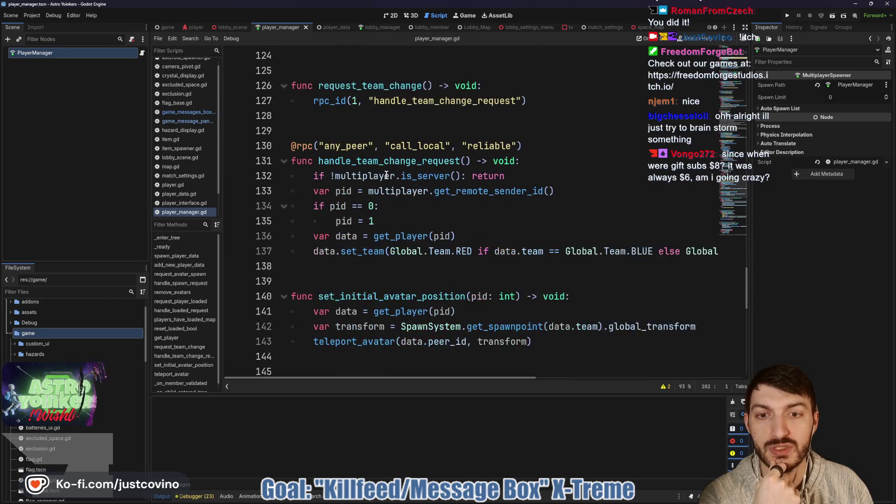
pyautogui.scroll(-12, 386, 175)
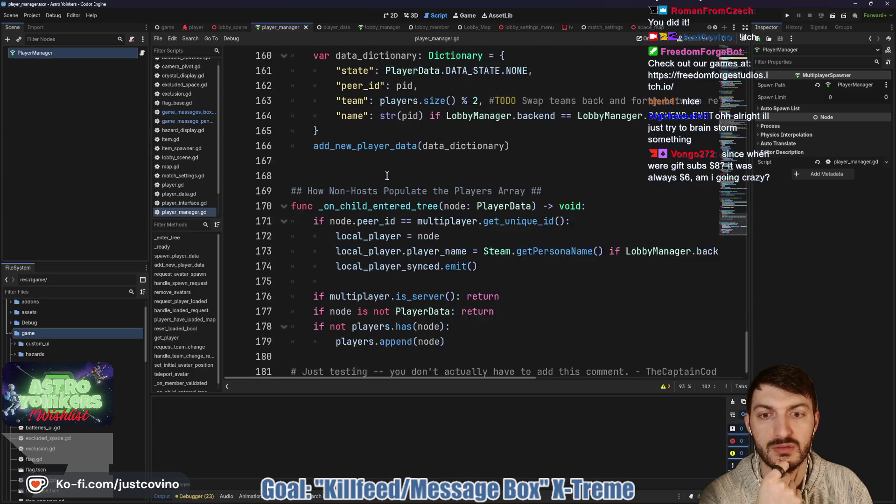
pyautogui.scroll(-1, 387, 176)
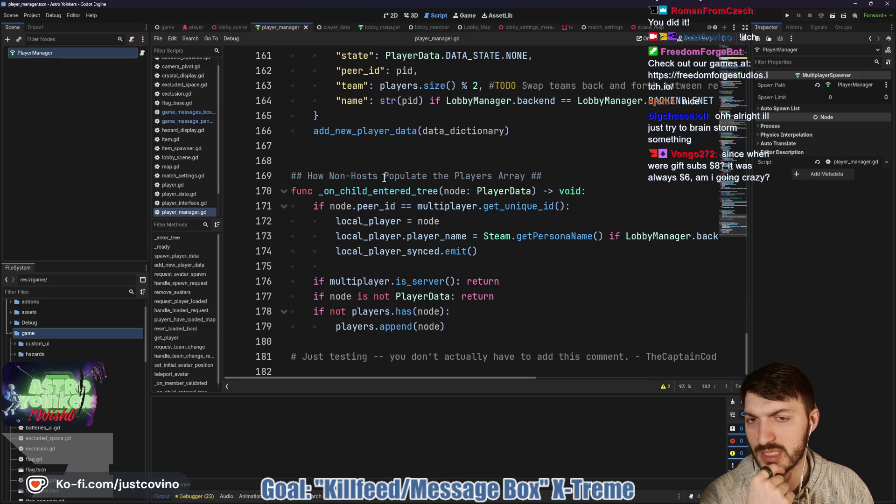
pyautogui.click(363, 155)
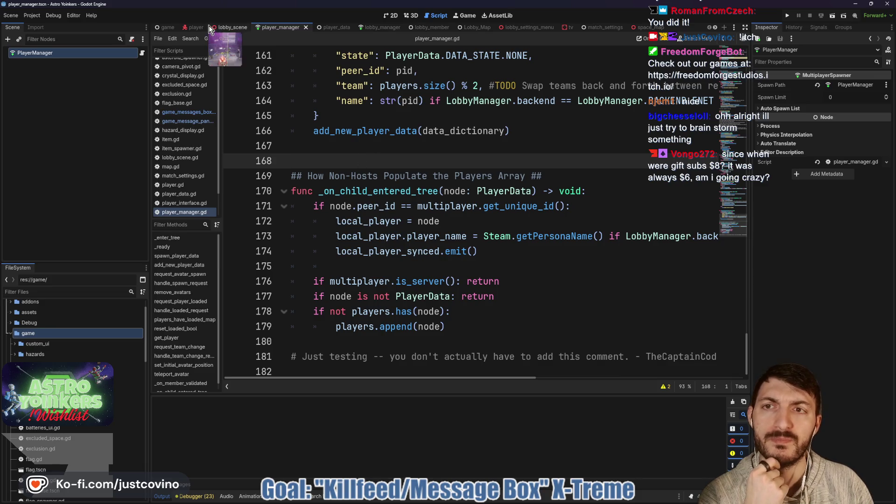
pyautogui.click(195, 29)
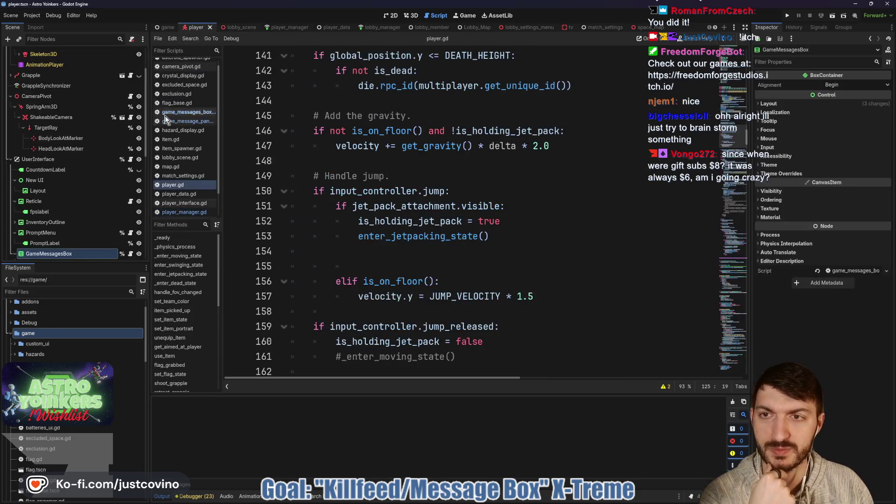
# - Delete the extra blank line 154 after enter_jetpacking_state() and save the player scene
pyautogui.moveTo(366, 262); pyautogui.dragTo(264, 263)
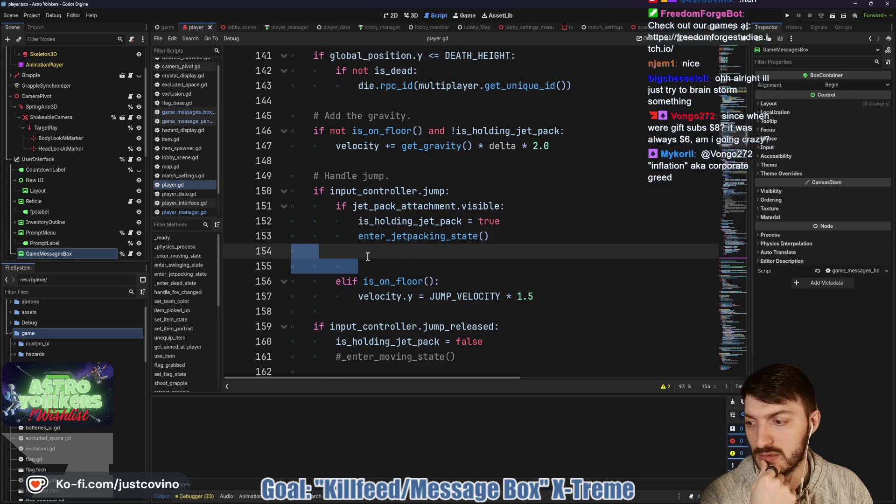
pyautogui.click(368, 257)
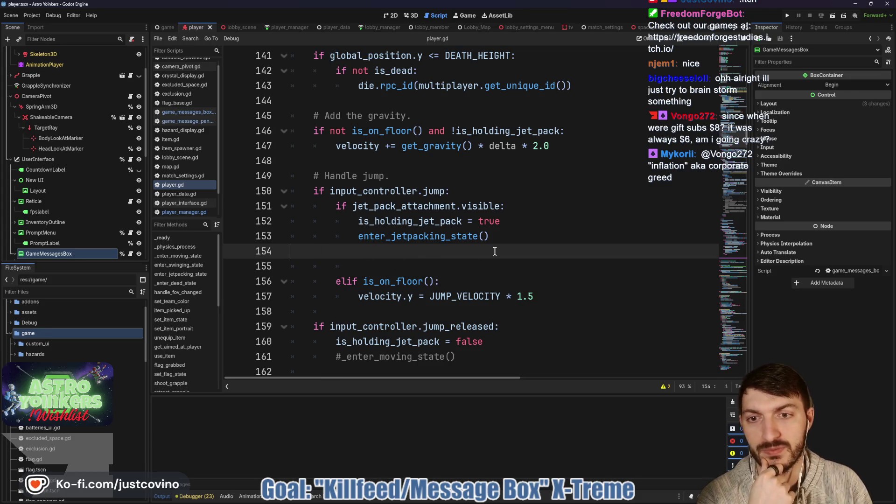
pyautogui.press('BackSpace')
pyautogui.hotkey('ctrl', 's')
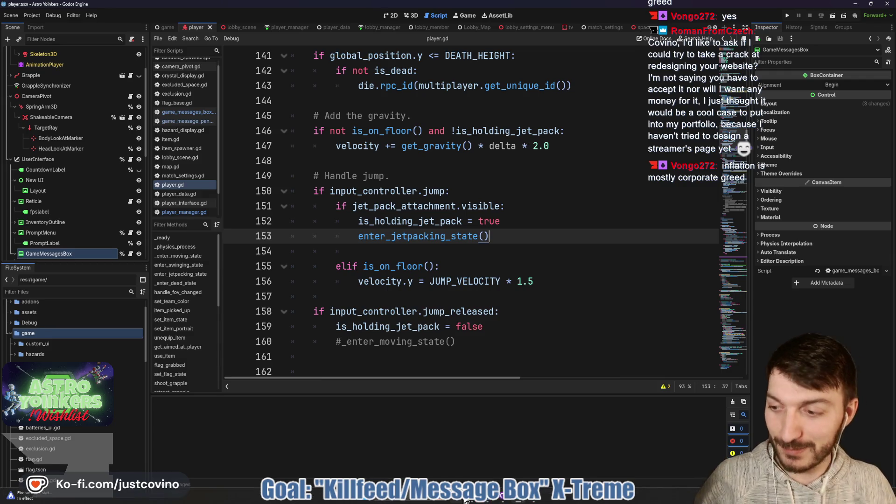
pyautogui.click(488, 502)
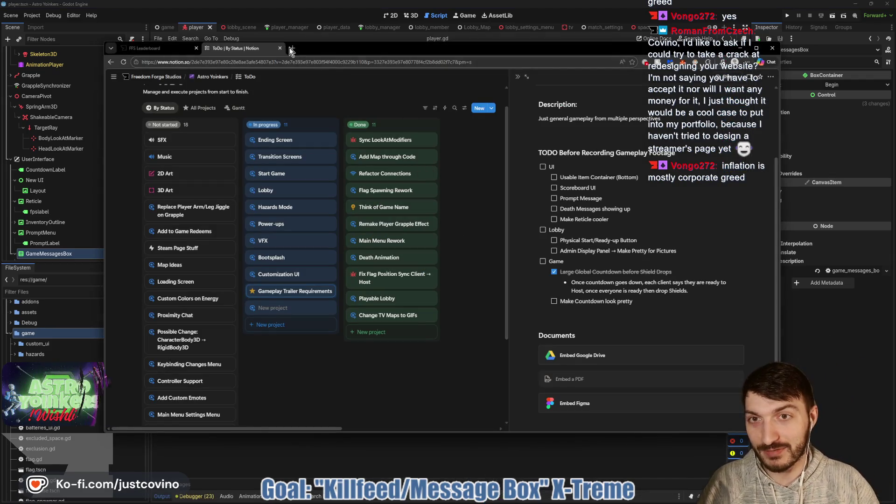
pyautogui.click(292, 48)
pyautogui.write('freedomforgestudios.com')
pyautogui.press('Return')
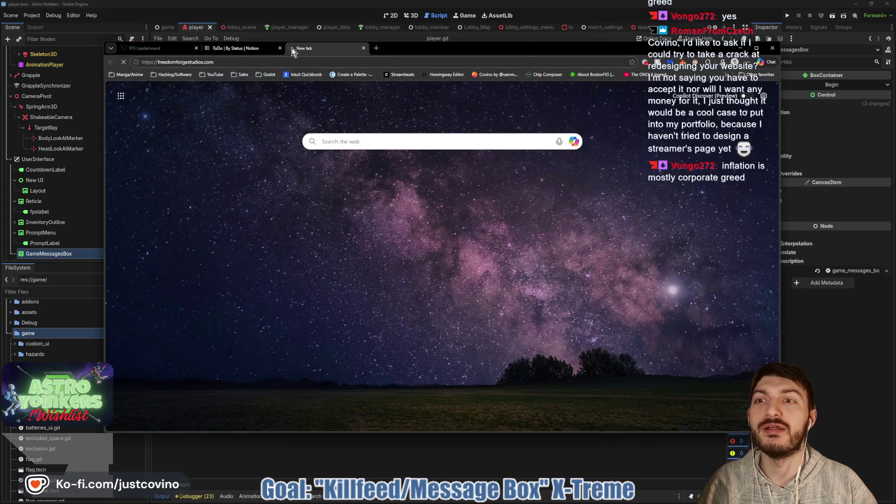
pyautogui.scroll(-5, 373, 143)
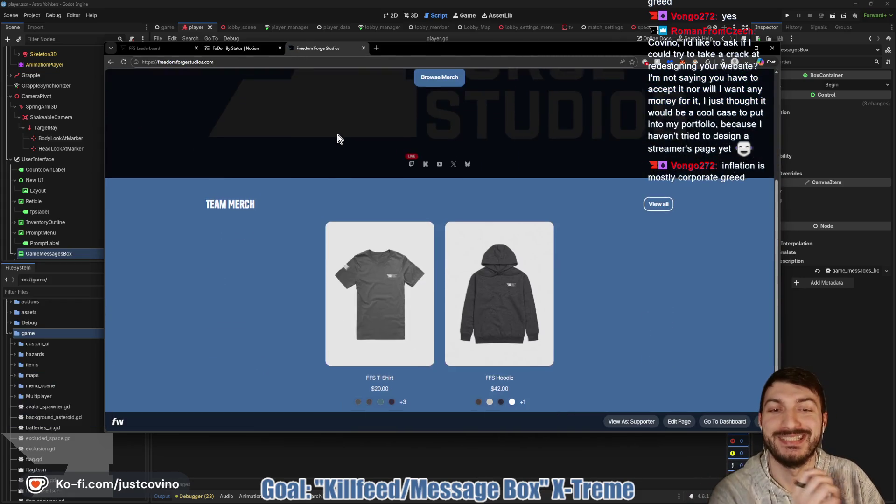
pyautogui.scroll(5, 304, 144)
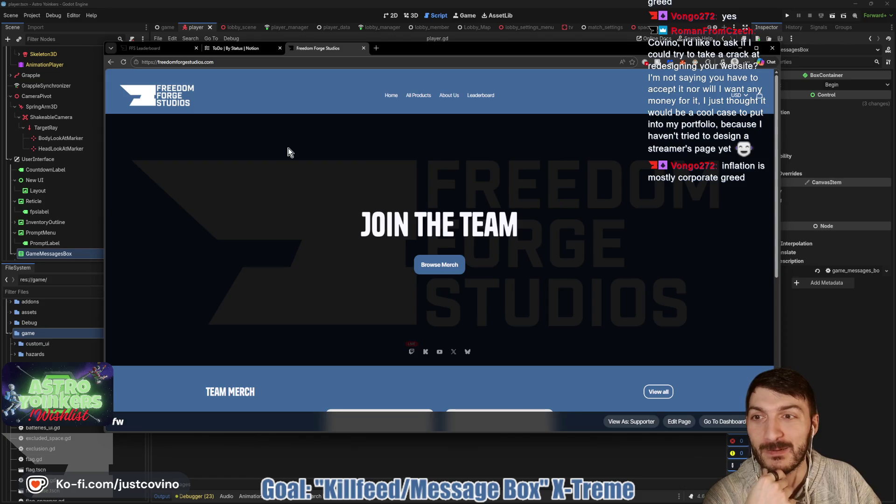
pyautogui.click(364, 50)
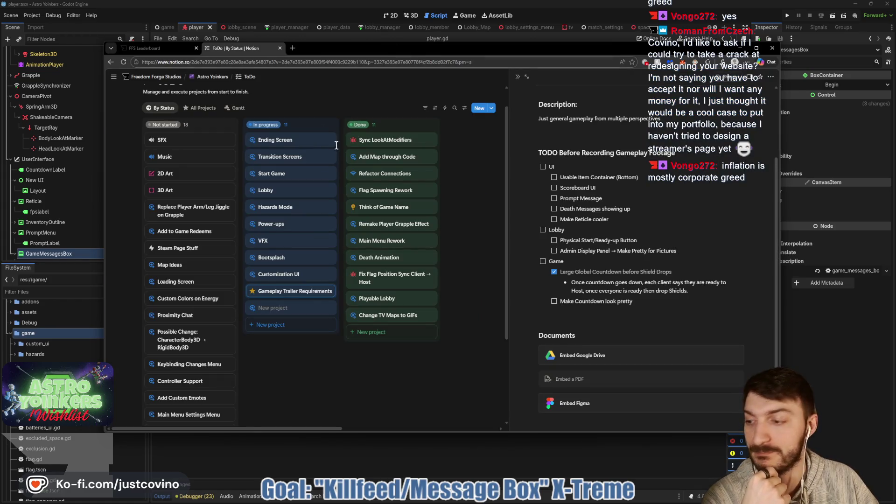
pyautogui.click(346, 450)
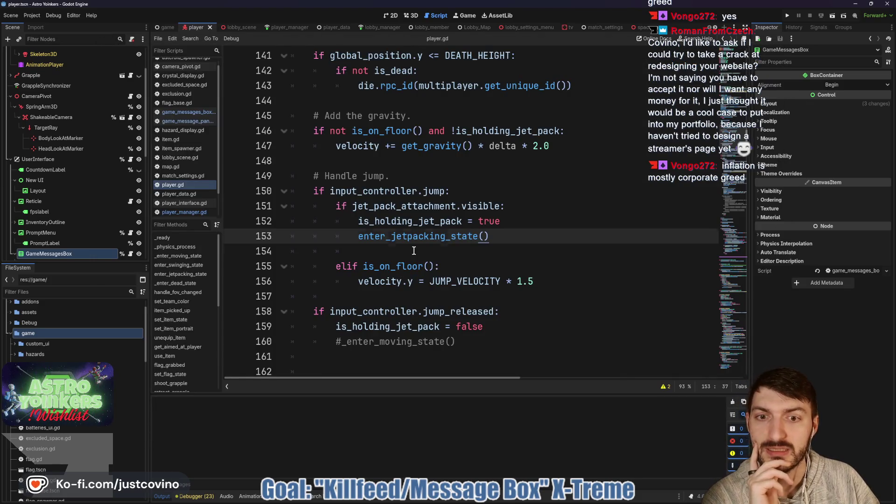
# - Look over lines 154 to 157 of player.gd, then switch to the browser window
pyautogui.click(414, 252)
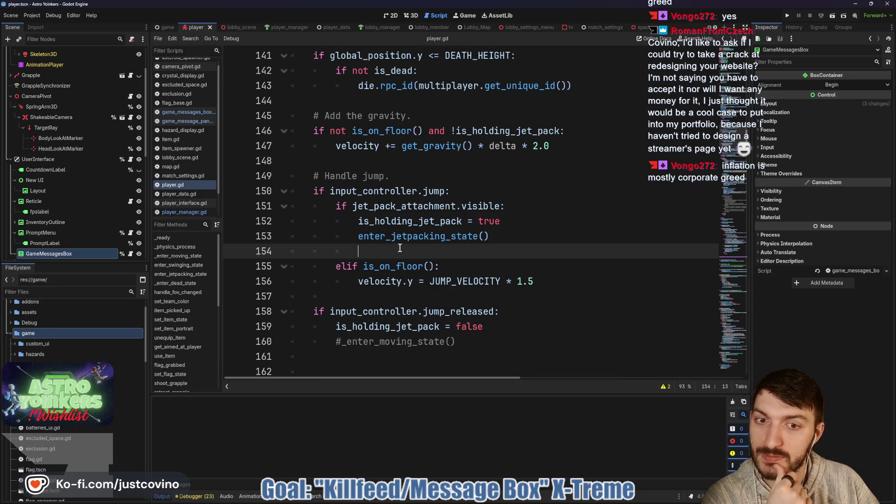
pyautogui.scroll(-1, 397, 249)
pyautogui.click(379, 251)
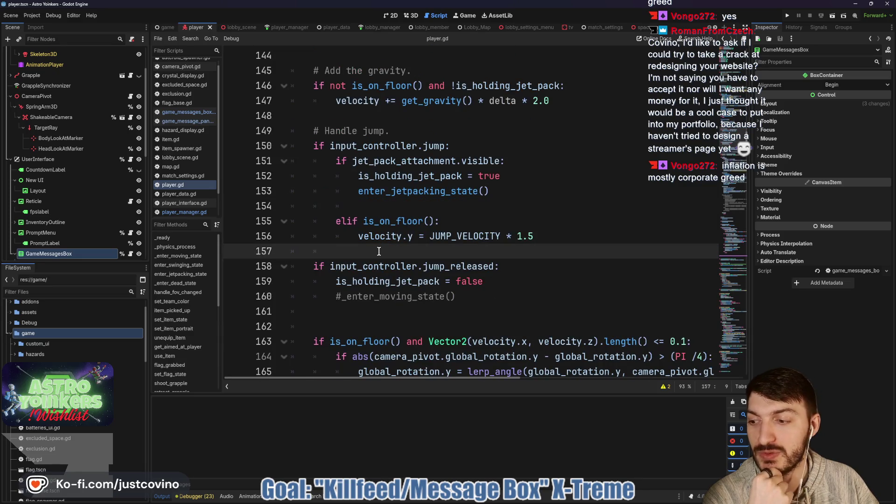
pyautogui.scroll(-2, 379, 251)
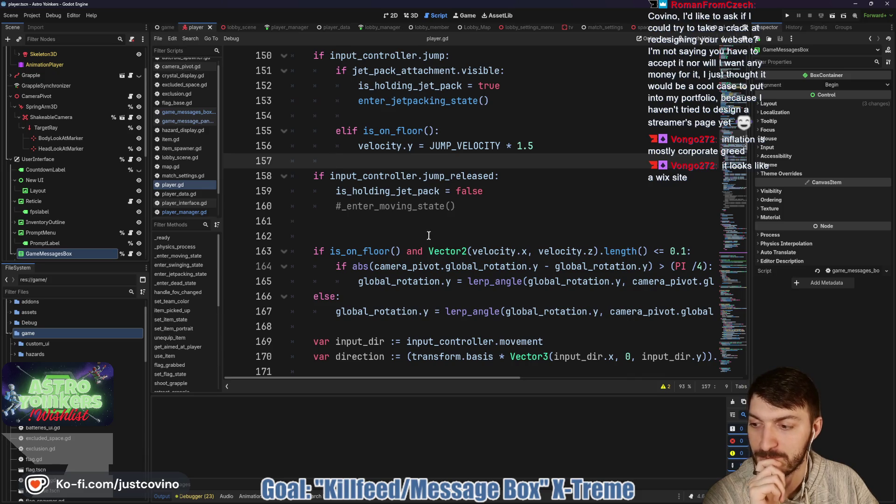
pyautogui.hotkey('alt', 'Tab')
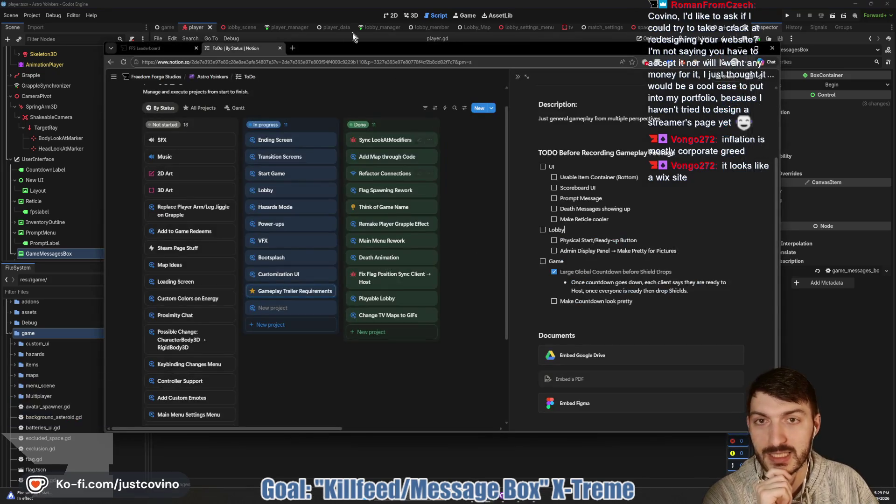
# - Open the Freedom Forge Studios site and view its About Us page
pyautogui.click(292, 51)
pyautogui.write('free')
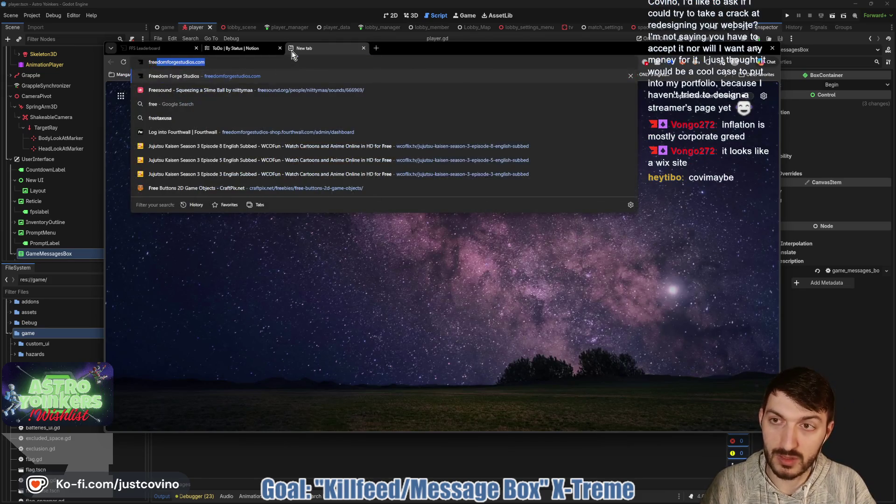
pyautogui.press('Return')
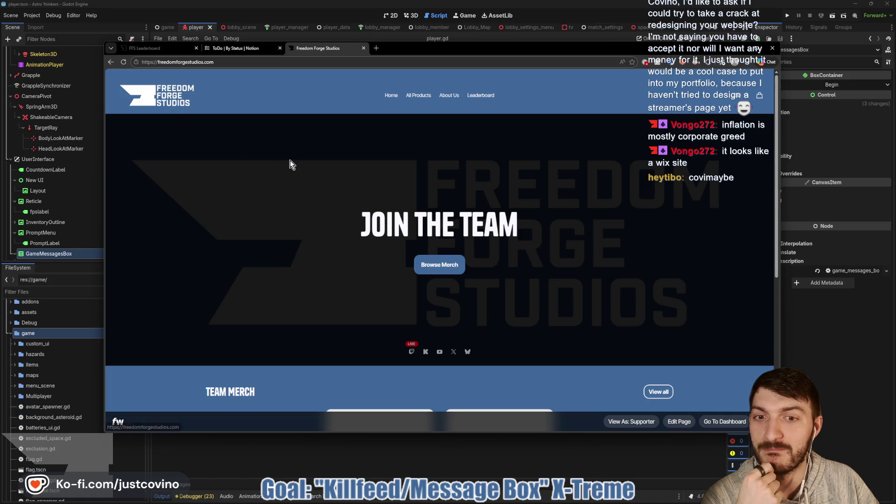
pyautogui.scroll(-5, 290, 164)
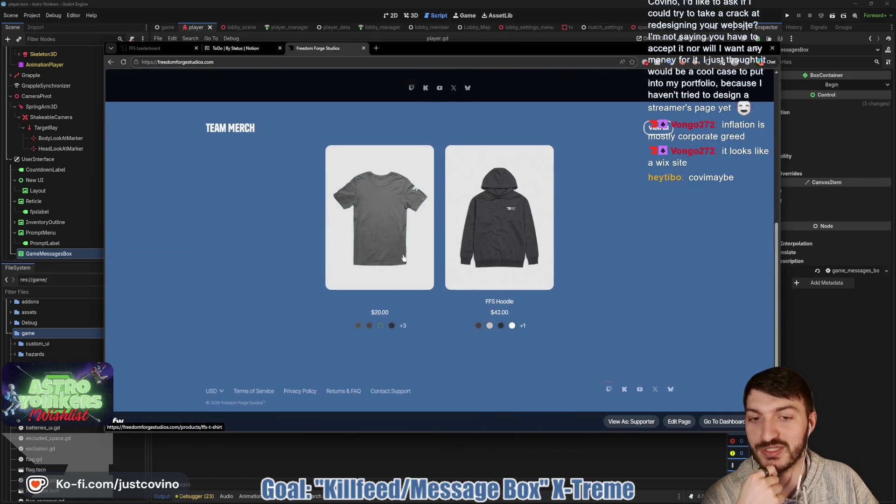
pyautogui.scroll(5, 256, 249)
pyautogui.click(440, 96)
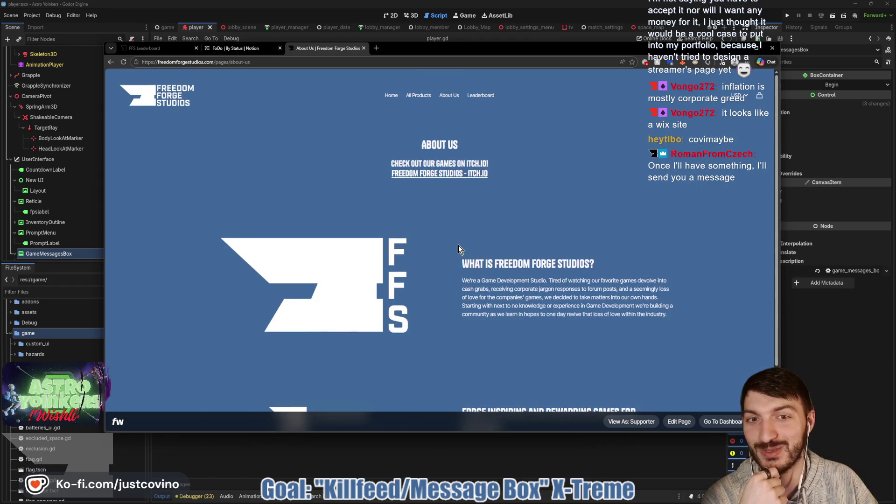
pyautogui.scroll(-1, 467, 262)
pyautogui.scroll(2, 467, 262)
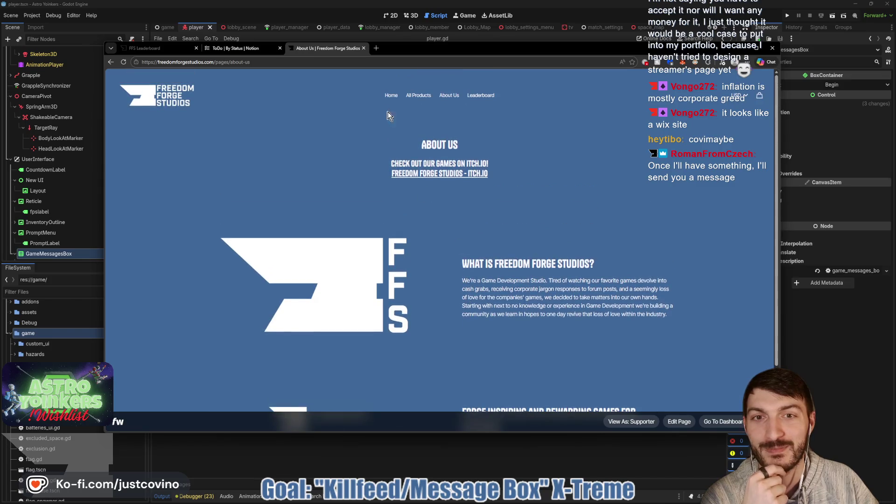
# - Go back to the site's Home page, close the tab, and return to player.gd in Godot
pyautogui.click(388, 96)
pyautogui.scroll(-5, 413, 280)
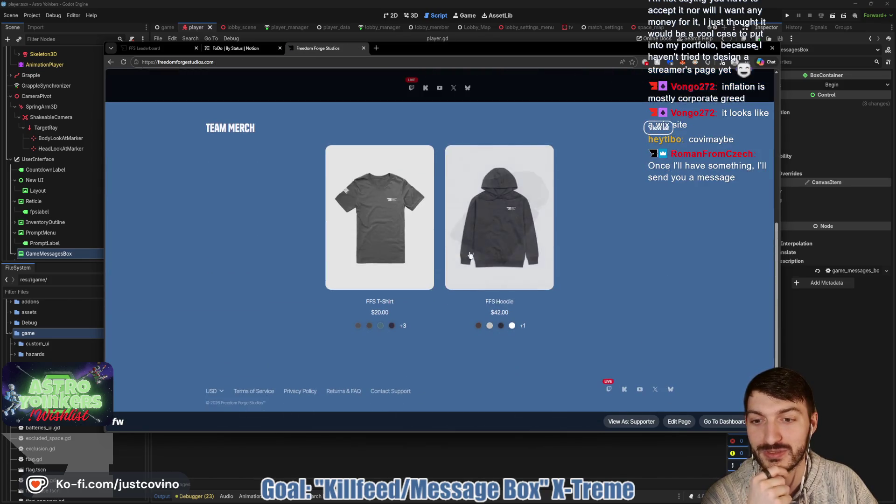
pyautogui.scroll(5, 442, 205)
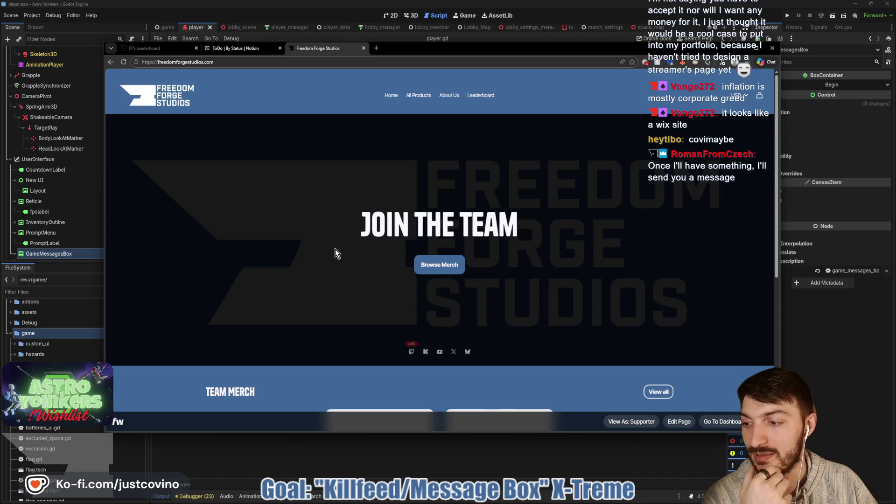
pyautogui.click(364, 48)
pyautogui.click(374, 456)
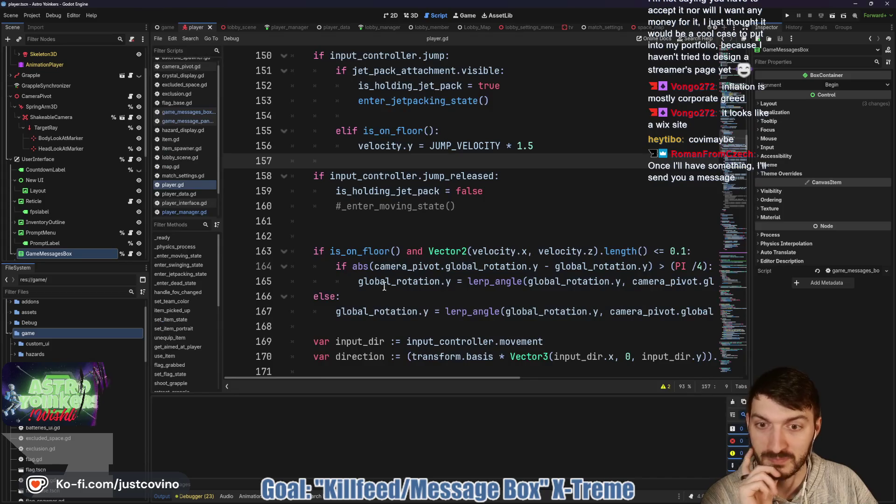
# - Scroll through player.gd, checking around lines 162, 300 and 305
pyautogui.click(372, 234)
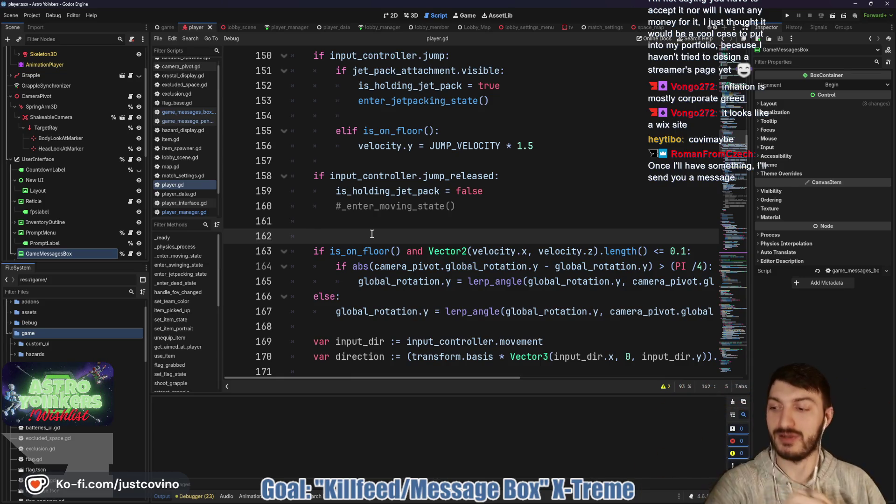
pyautogui.scroll(-19, 372, 234)
pyautogui.scroll(-20, 372, 239)
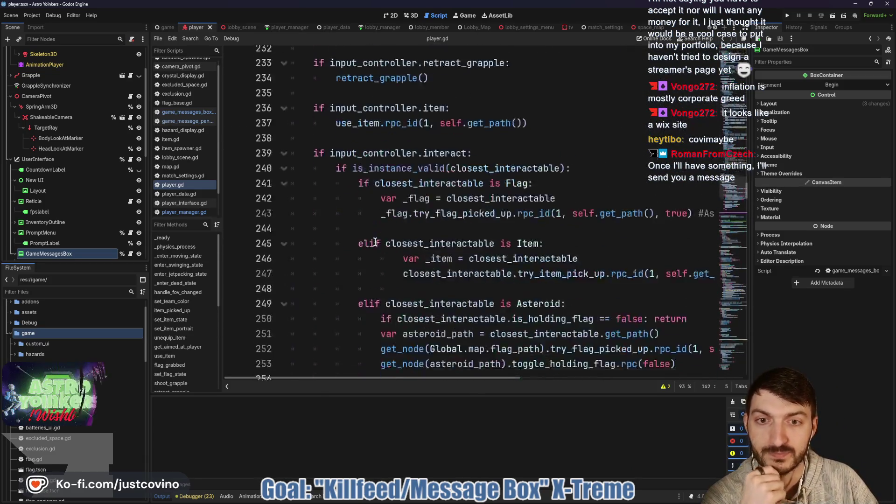
pyautogui.scroll(3, 376, 246)
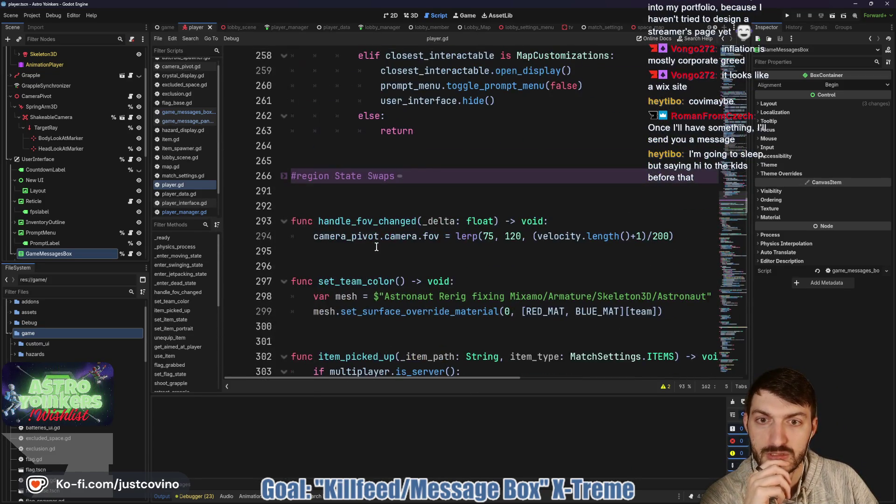
pyautogui.scroll(-3, 376, 247)
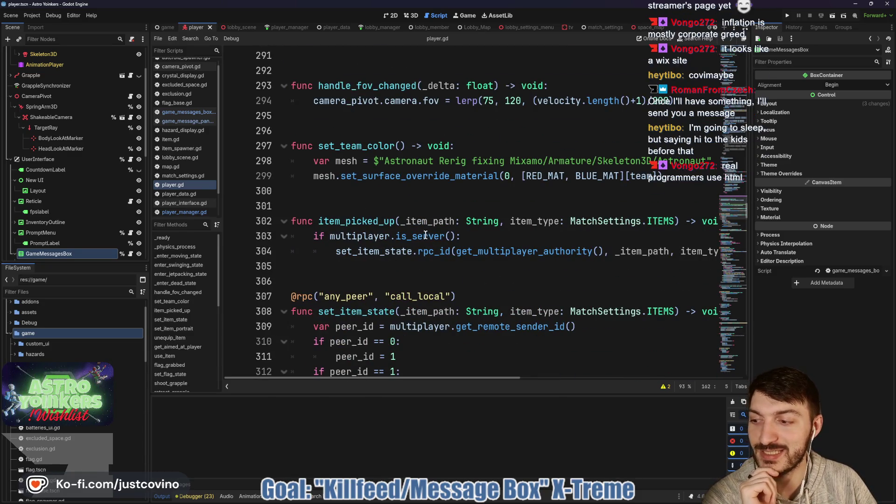
pyautogui.click(352, 196)
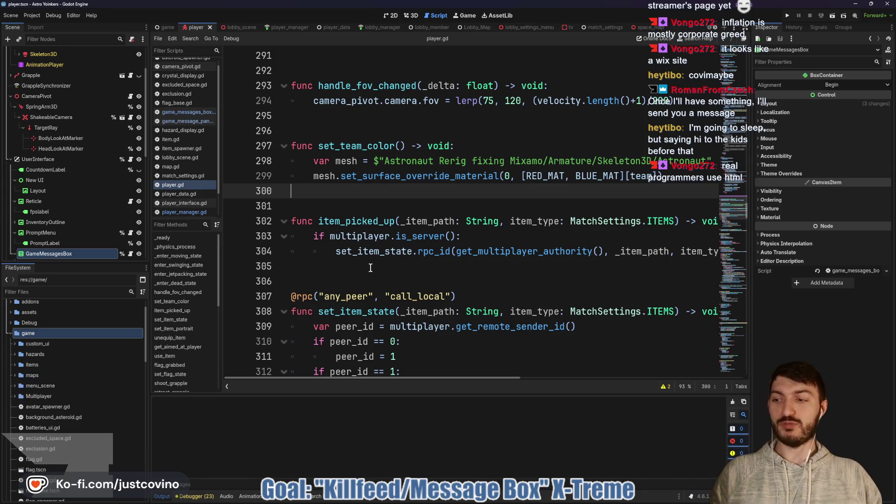
pyautogui.click(386, 268)
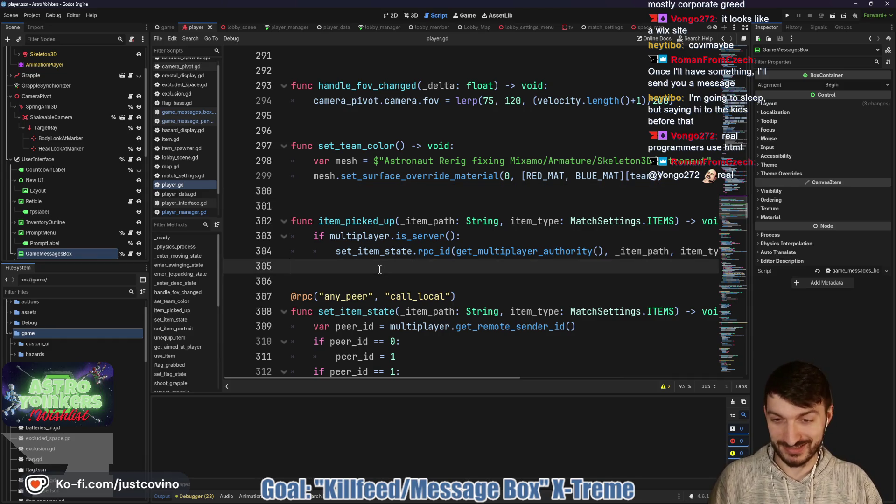
# - Scroll down to func die(), select 'die', and open Find in Files with it as the term
pyautogui.scroll(-3, 383, 271)
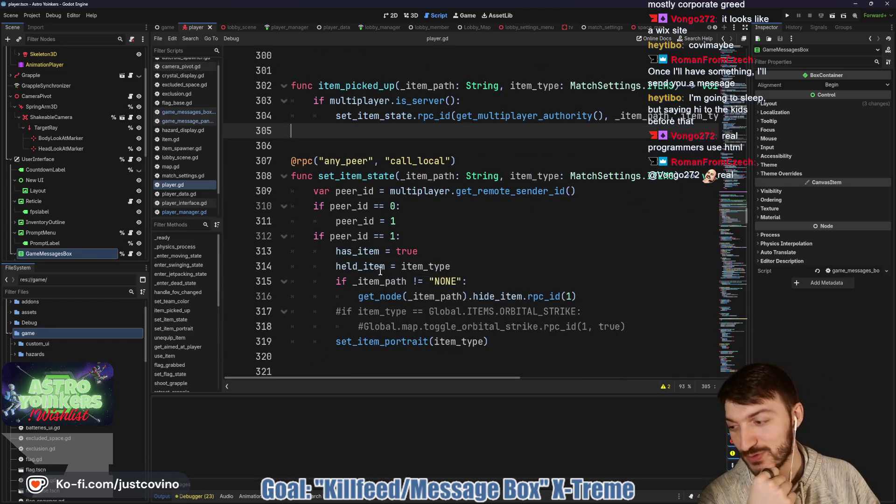
pyautogui.scroll(-2, 381, 271)
pyautogui.scroll(-1, 390, 273)
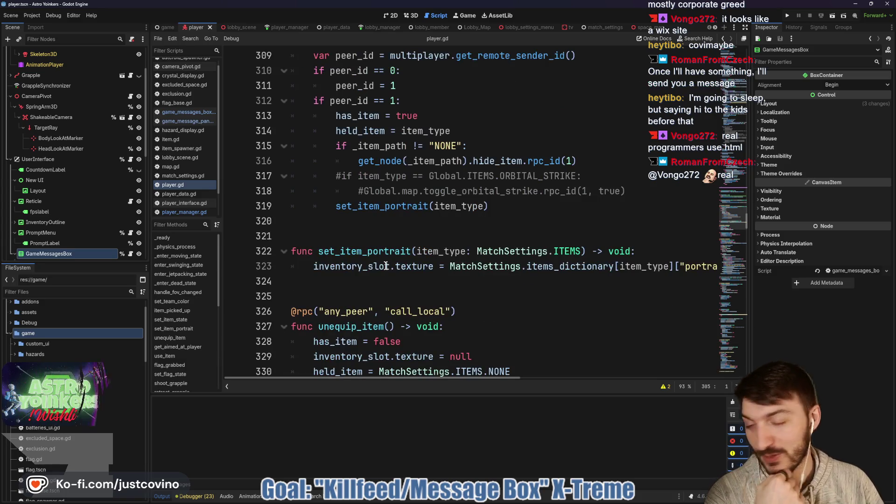
pyautogui.scroll(-2, 380, 254)
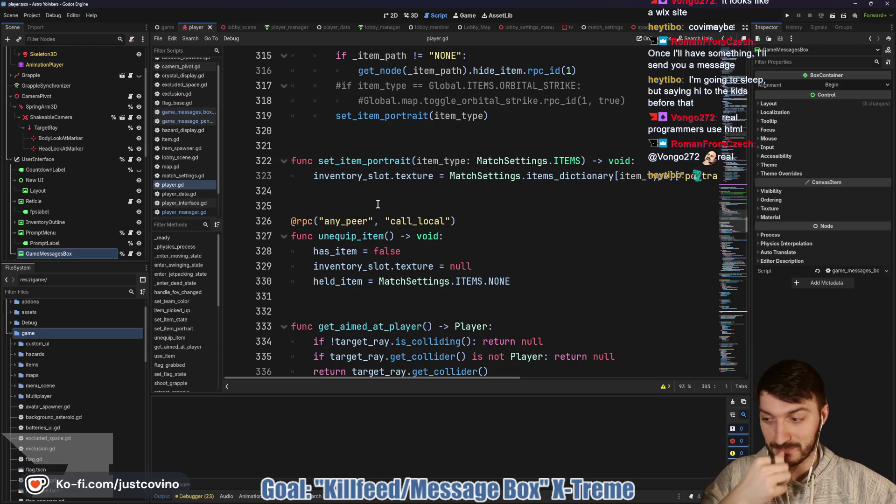
pyautogui.scroll(-9, 381, 202)
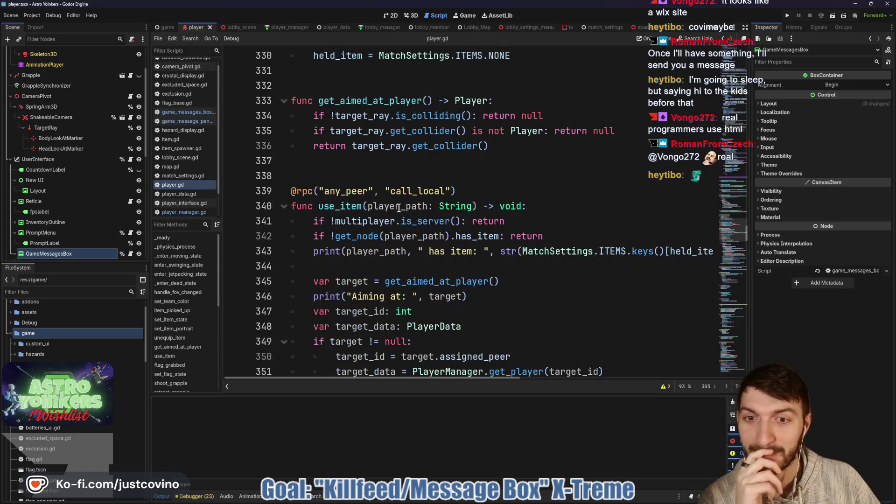
pyautogui.scroll(-14, 405, 209)
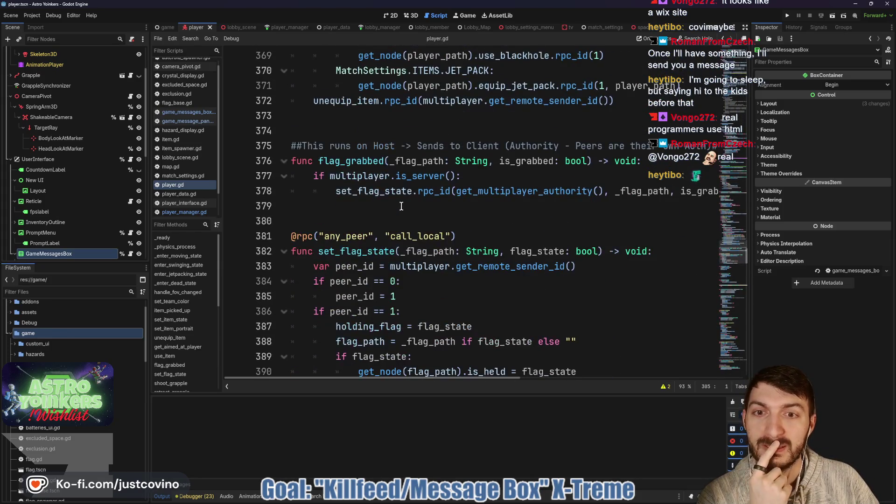
pyautogui.scroll(-10, 403, 205)
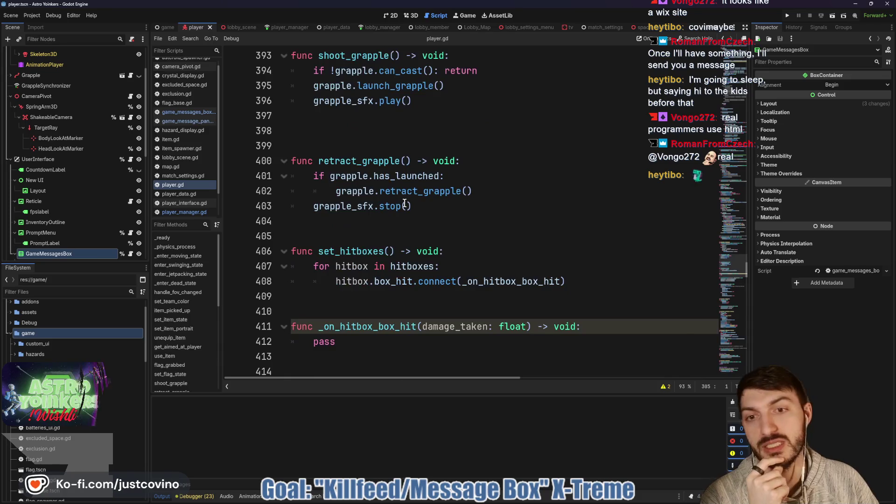
pyautogui.scroll(-9, 405, 204)
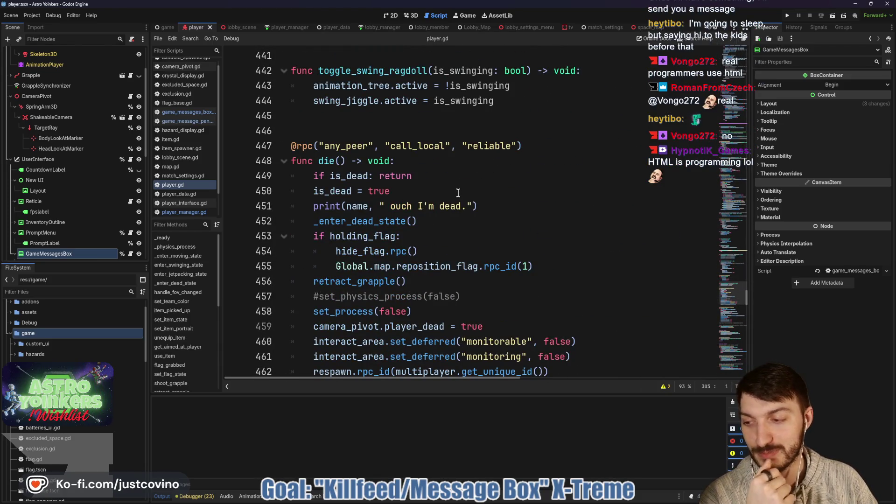
pyautogui.scroll(-2, 460, 193)
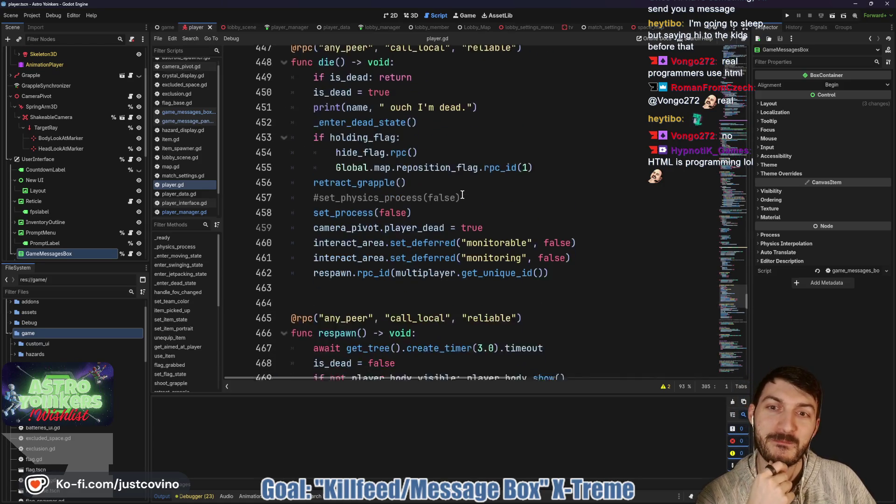
pyautogui.scroll(2, 462, 195)
pyautogui.scroll(-1, 459, 188)
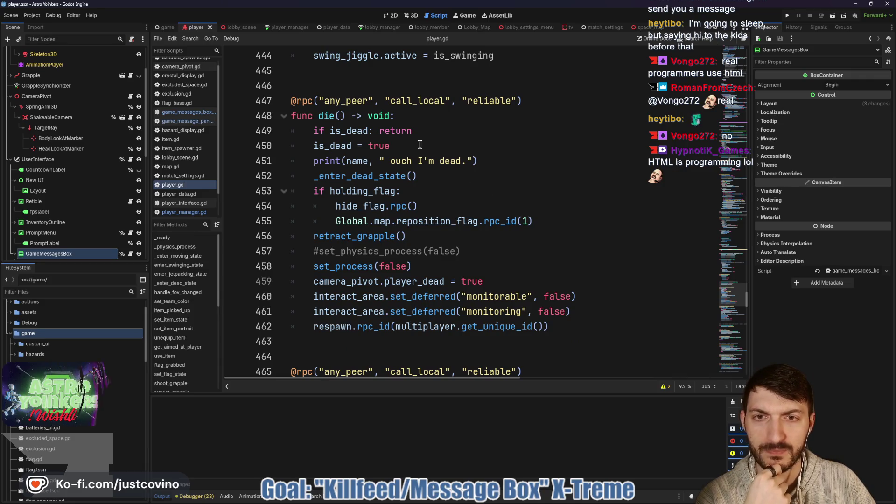
pyautogui.scroll(-2, 420, 149)
pyautogui.scroll(3, 433, 156)
pyautogui.scroll(1, 397, 178)
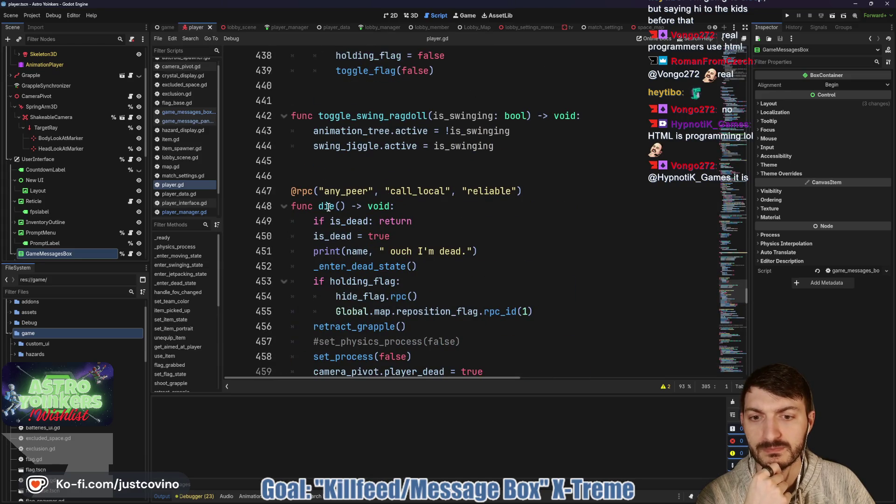
pyautogui.scroll(-2, 328, 207)
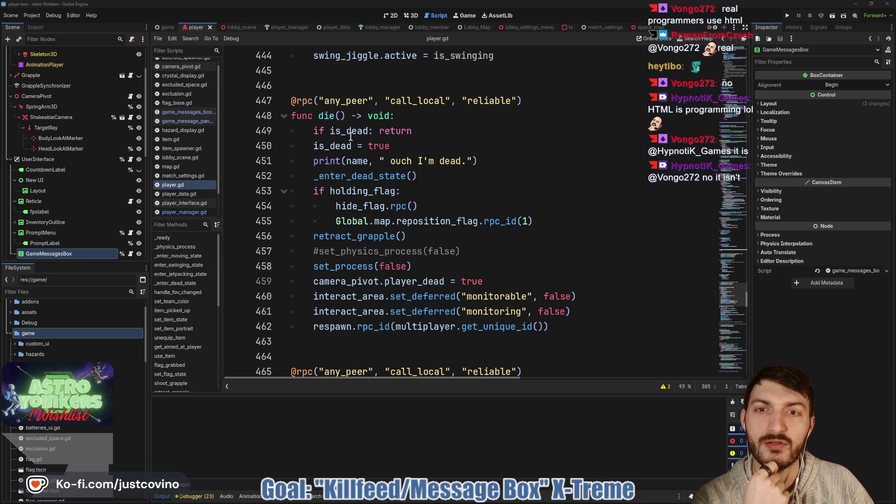
pyautogui.doubleClick(327, 116)
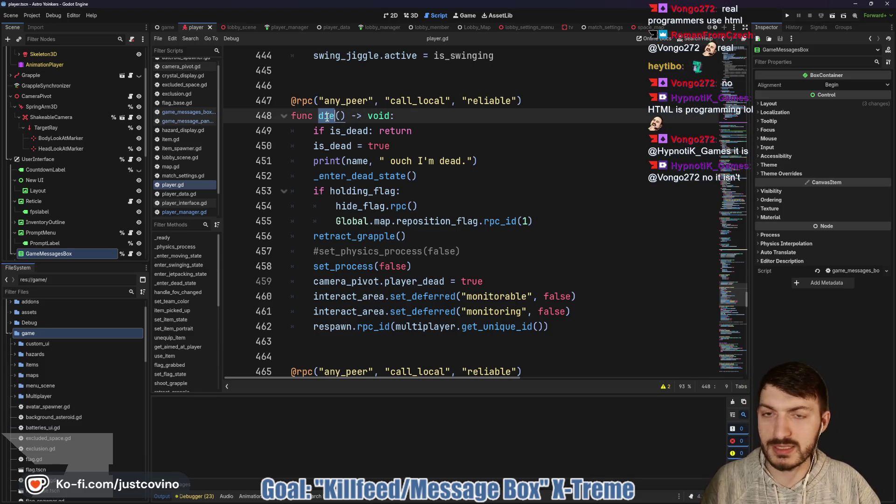
pyautogui.hotkey('ctrl', 'shift', 'f')
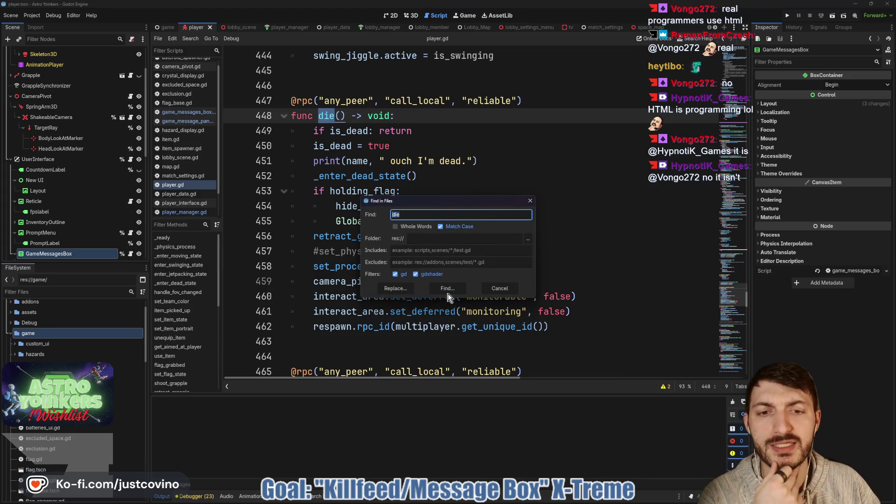
# - Search the project for 'die' (46 matches in 14 files) and open meteor.gd's body.die.rpc() result
pyautogui.click(447, 291)
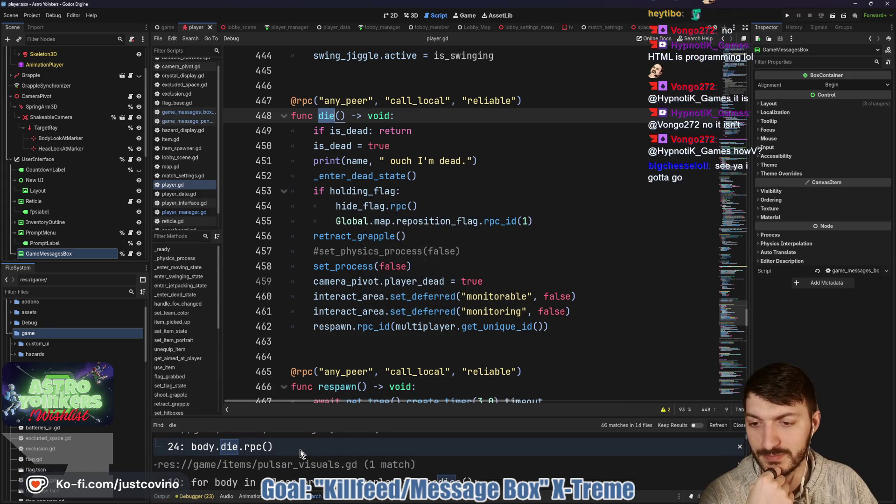
pyautogui.click(301, 450)
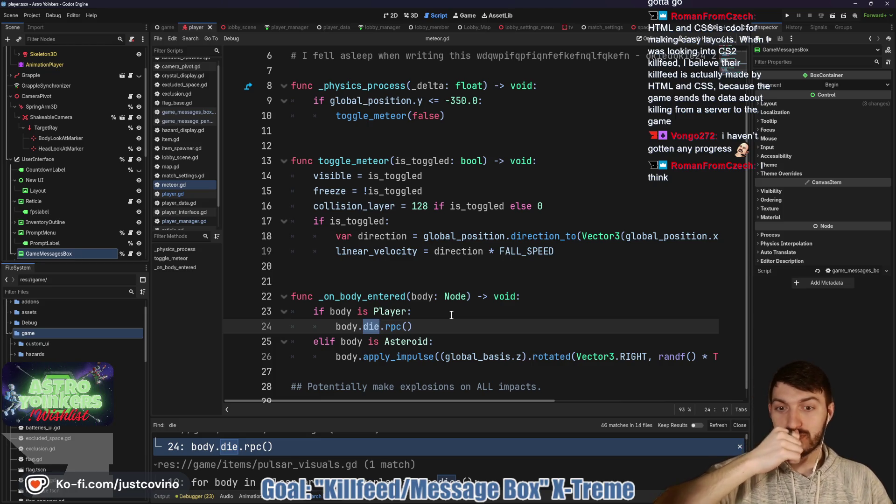
# - Inspect the meteor collision's Player check and its body.die.rpc() call on line 24
pyautogui.scroll(-1, 446, 315)
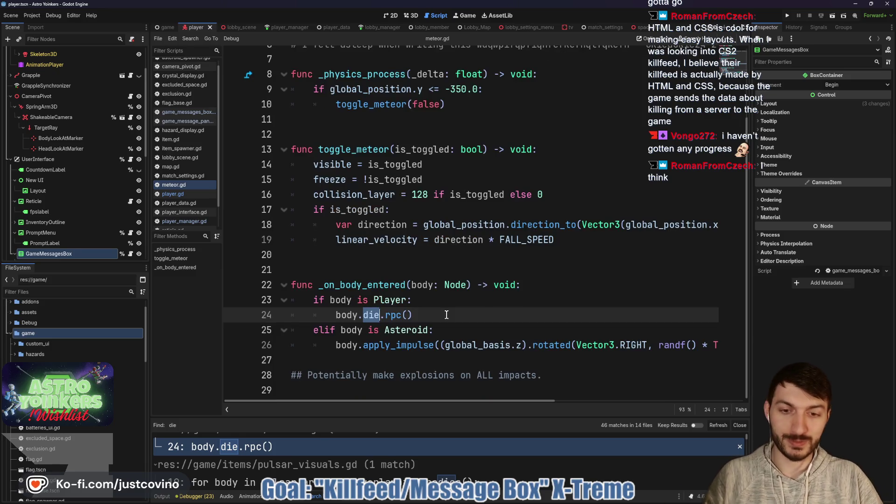
pyautogui.click(380, 362)
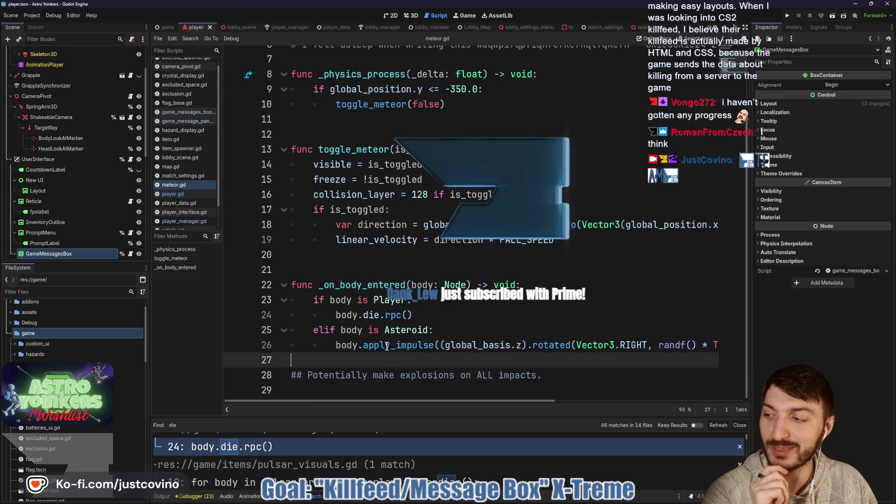
pyautogui.click(362, 257)
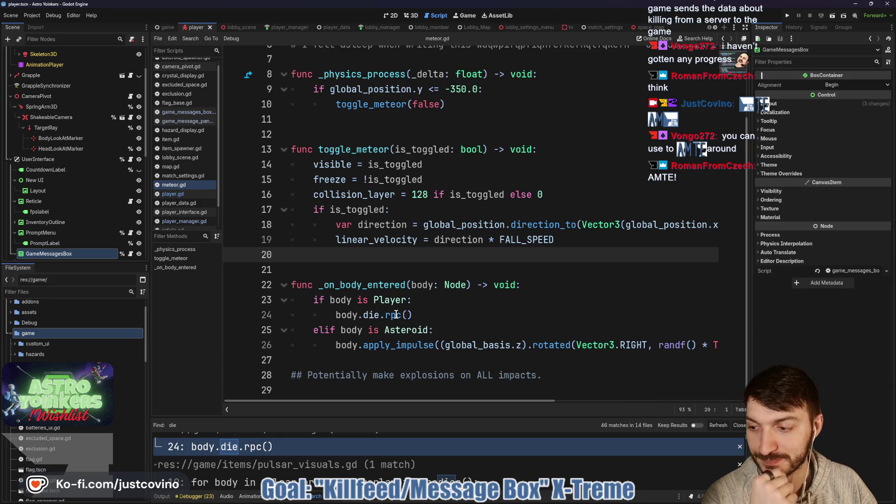
pyautogui.moveTo(396, 315)
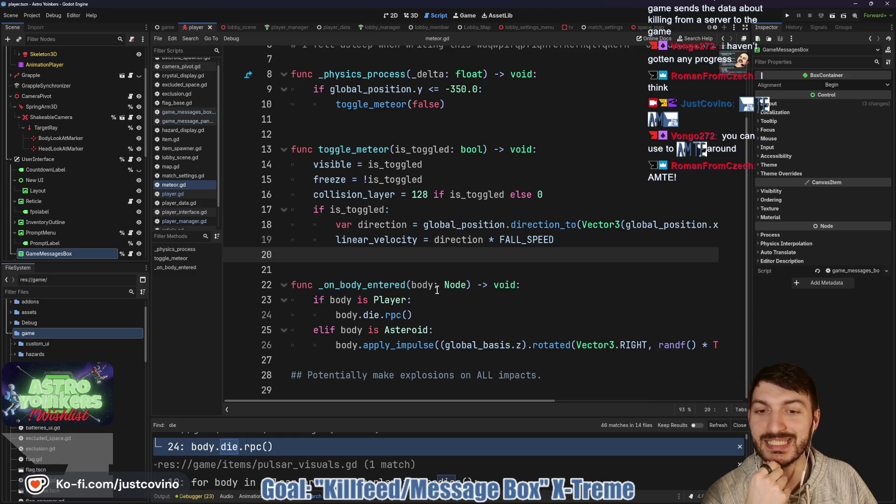
pyautogui.click(341, 300)
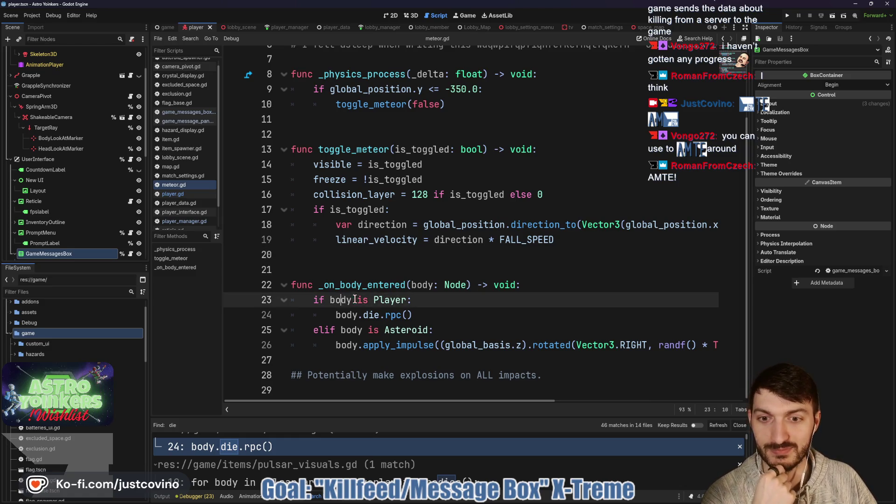
pyautogui.click(384, 315)
pyautogui.press('Right')
pyautogui.press('Right')
pyautogui.press('Right')
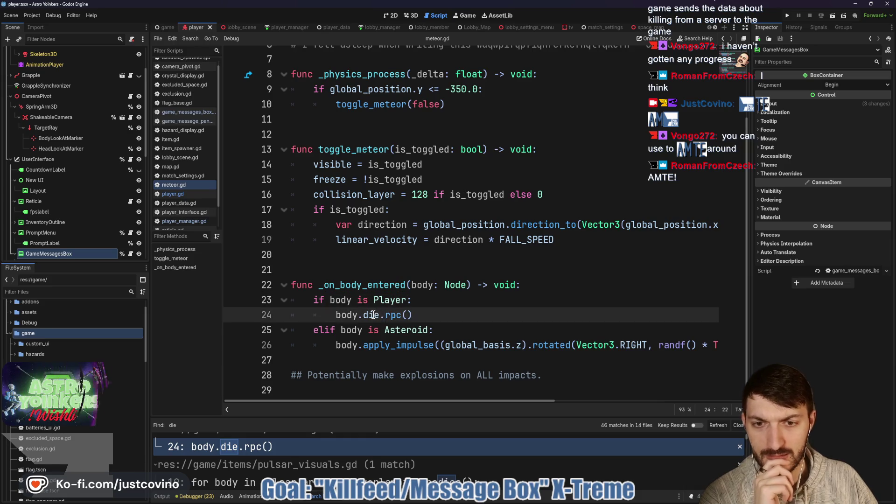
pyautogui.doubleClick(390, 315)
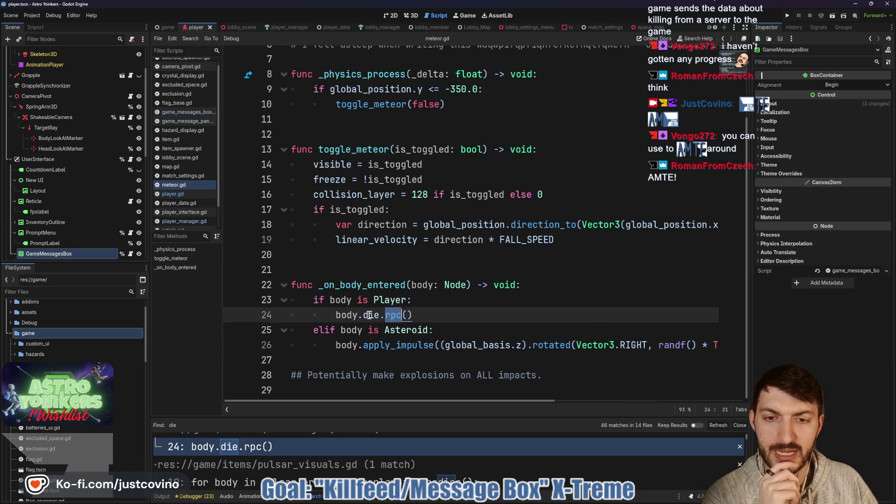
# - Enlarge the search results and open the die match in orbital_strike_satellite.gd at line 76
pyautogui.moveTo(386, 414); pyautogui.dragTo(386, 209)
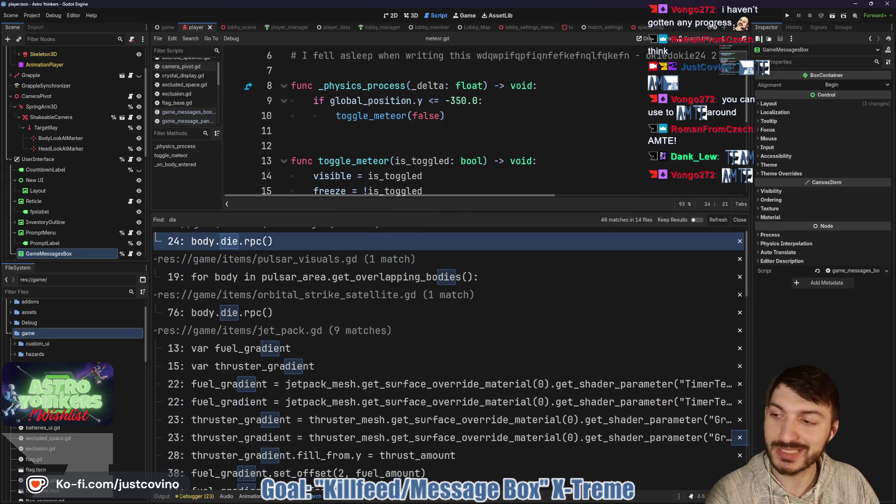
pyautogui.hotkey('alt', 'Tab')
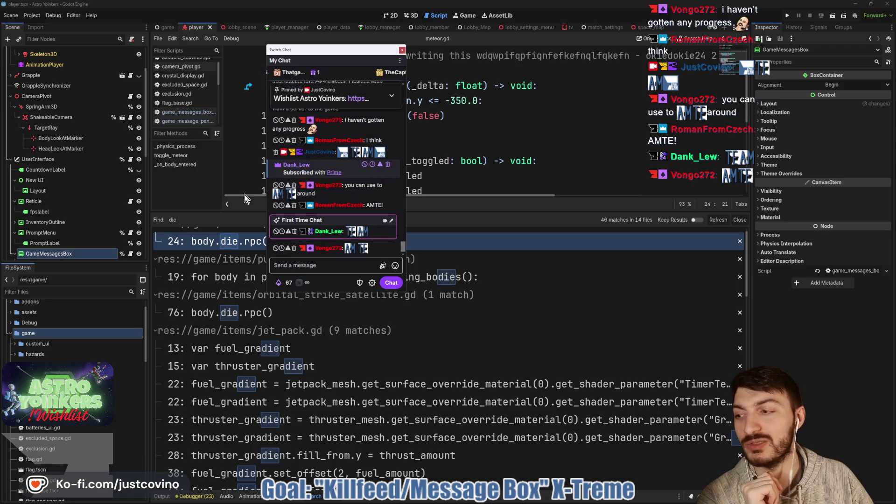
pyautogui.hotkey('alt', 'Tab')
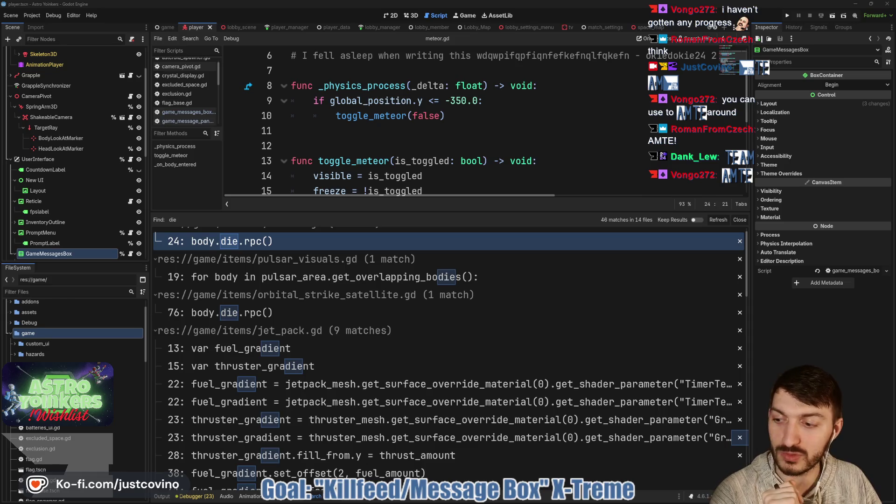
pyautogui.scroll(-3, 421, 334)
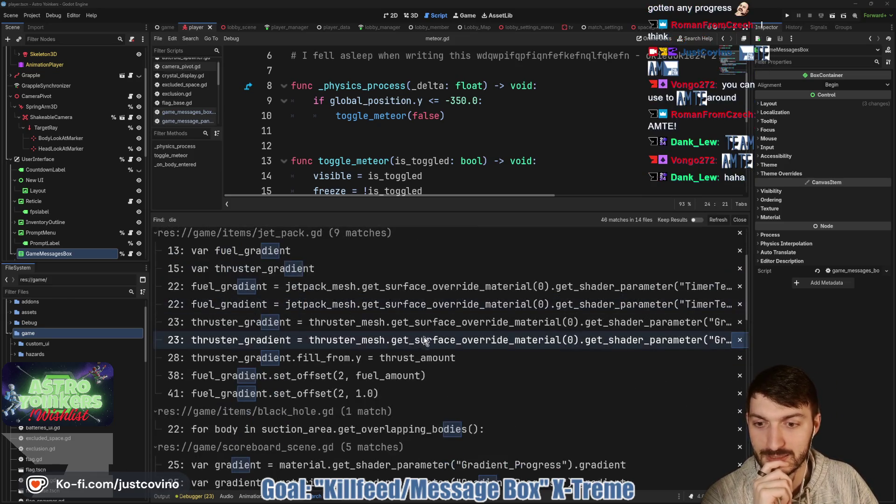
pyautogui.scroll(-6, 424, 340)
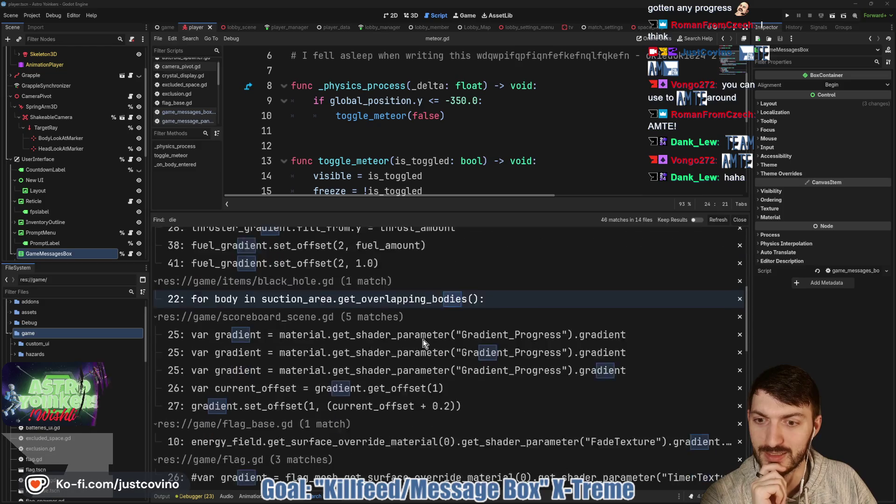
pyautogui.scroll(-4, 424, 344)
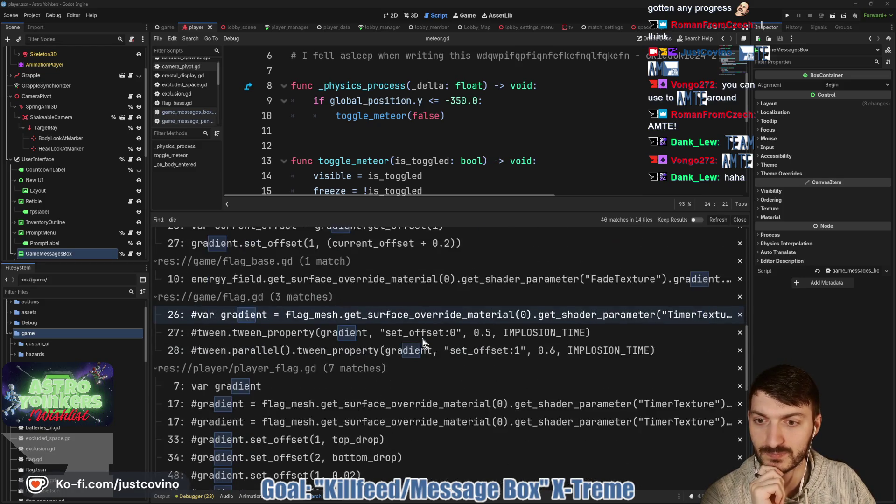
pyautogui.scroll(10, 418, 336)
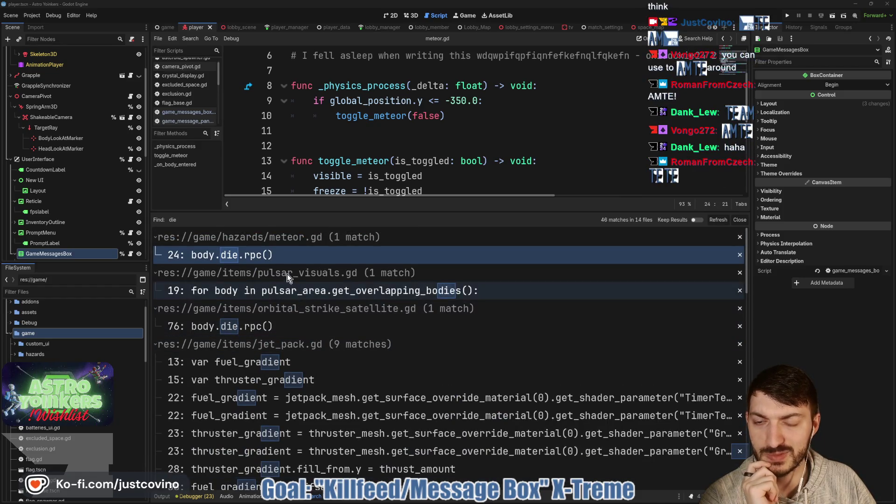
pyautogui.click(290, 327)
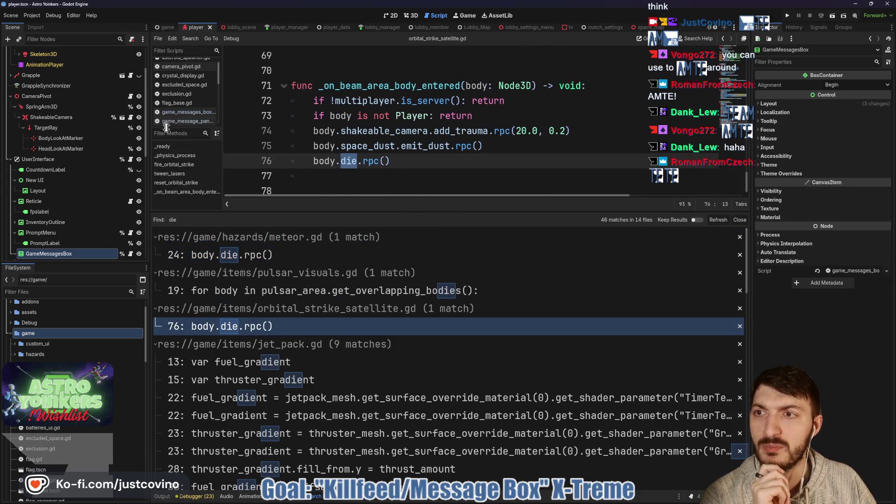
pyautogui.scroll(3, 132, 59)
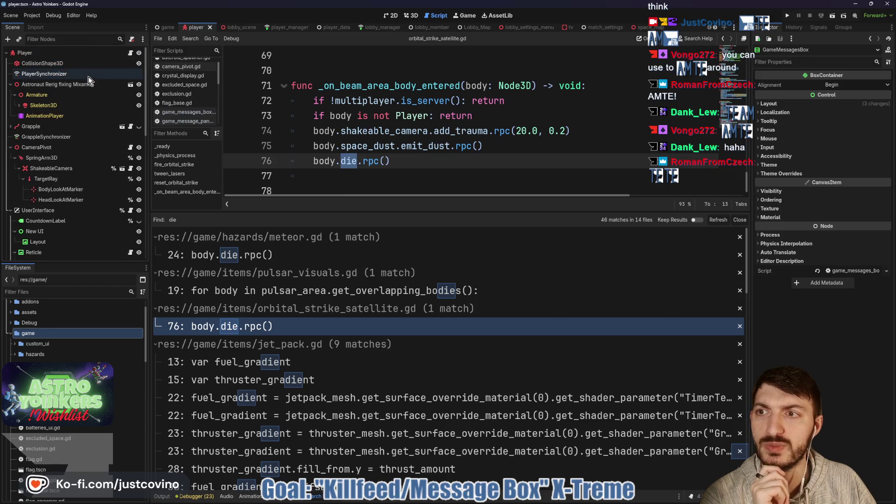
# - Open player.gd at its die function from the search results
pyautogui.click(131, 53)
pyautogui.scroll(-2, 426, 178)
pyautogui.moveTo(427, 211); pyautogui.dragTo(427, 400)
pyautogui.scroll(1, 400, 275)
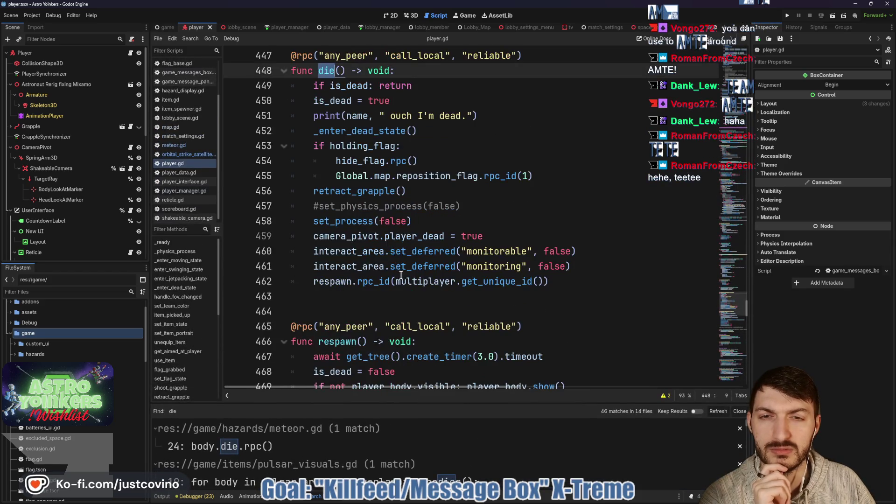
pyautogui.scroll(1, 404, 276)
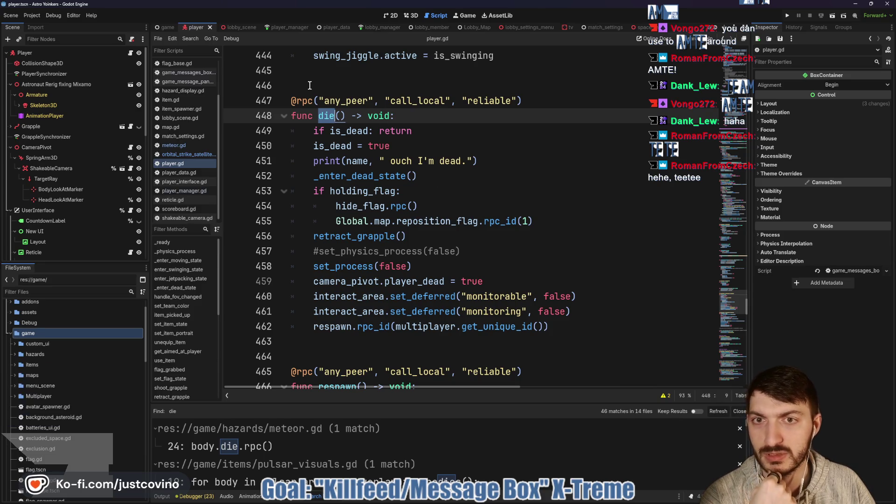
# - Add '##TODO What killed Player then display to KillFeed' above func die, save, and close search results
pyautogui.press('Up')
pyautogui.press('Up')
pyautogui.write('##TODO What killed Player then display to Killfeed')
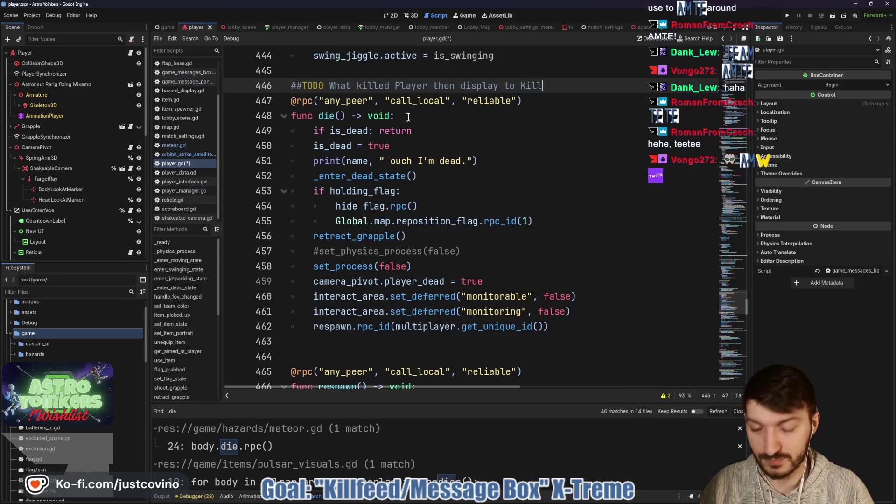
pyautogui.click(548, 85)
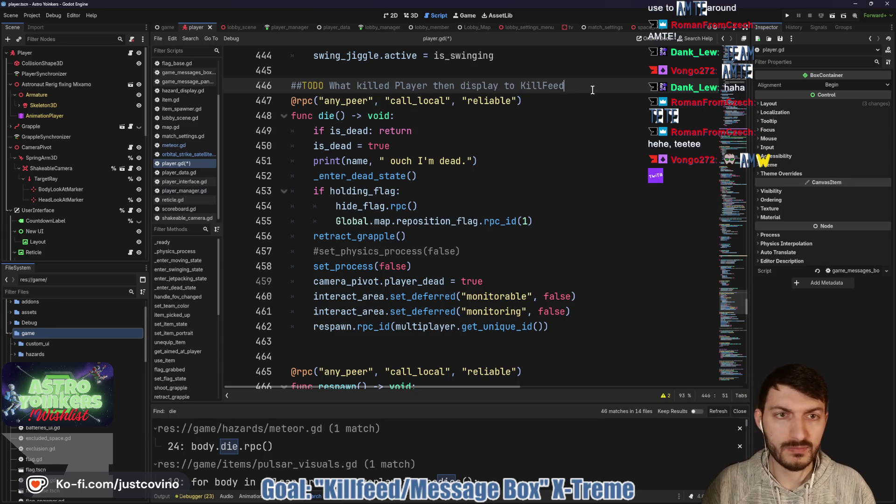
pyautogui.hotkey('ctrl', 's')
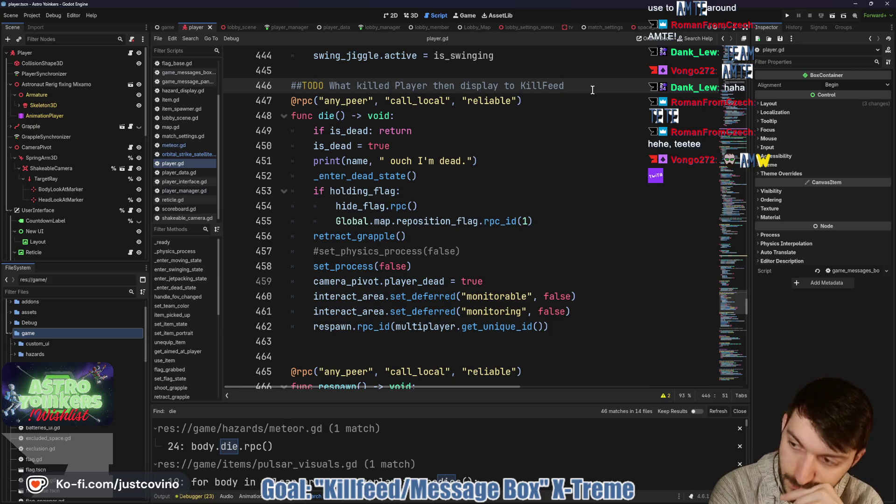
pyautogui.click(509, 116)
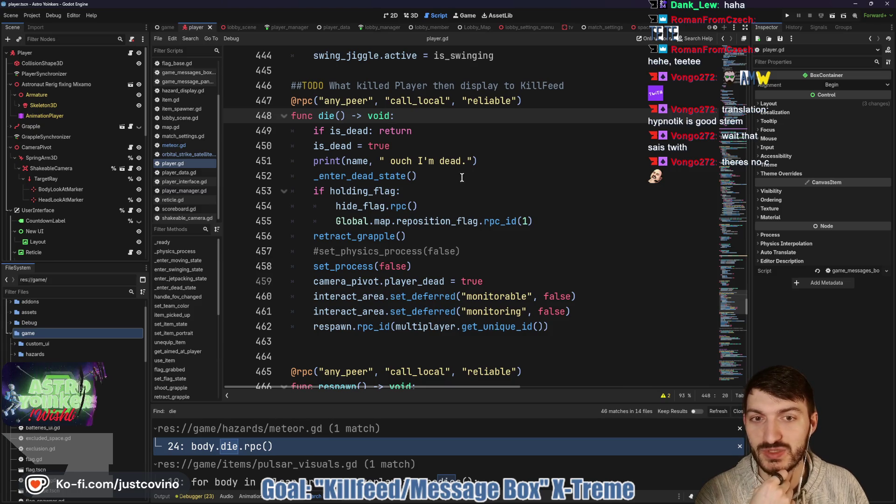
pyautogui.hotkey('ctrl', 'j')
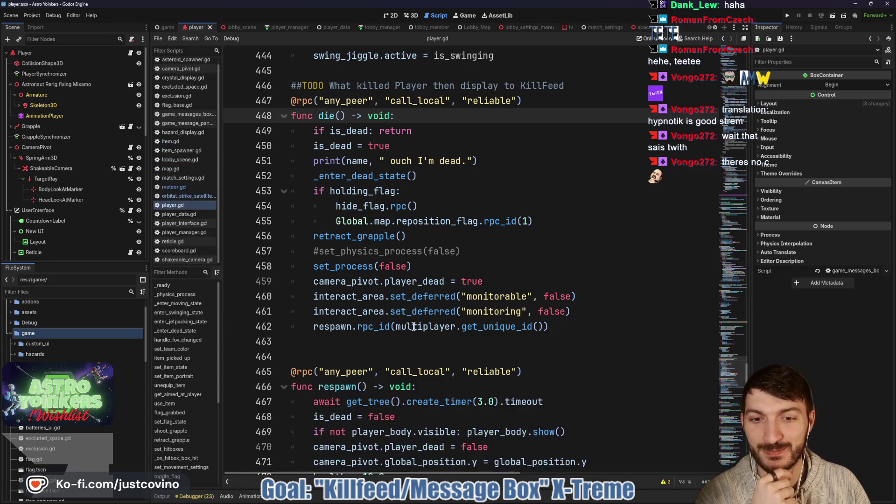
pyautogui.click(386, 337)
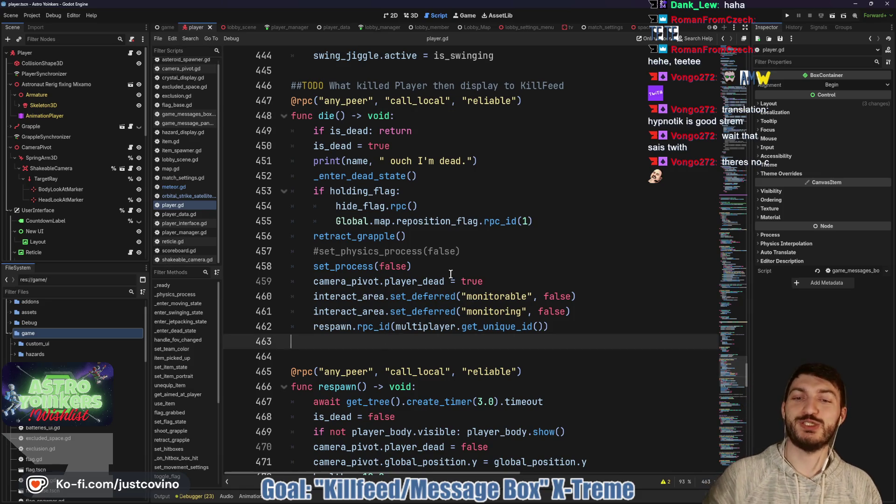
# - Switch to player_manager.gd and look over handle_team_change_request and its surroundings
pyautogui.click(280, 27)
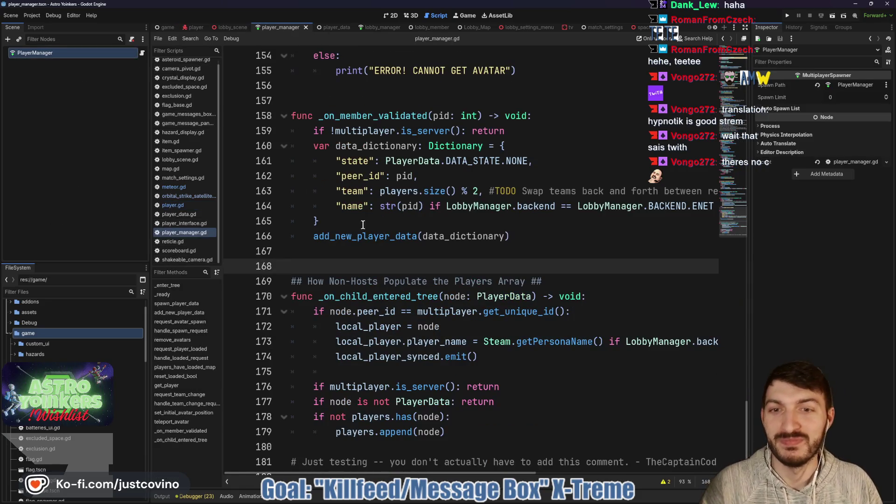
pyautogui.scroll(-1, 403, 207)
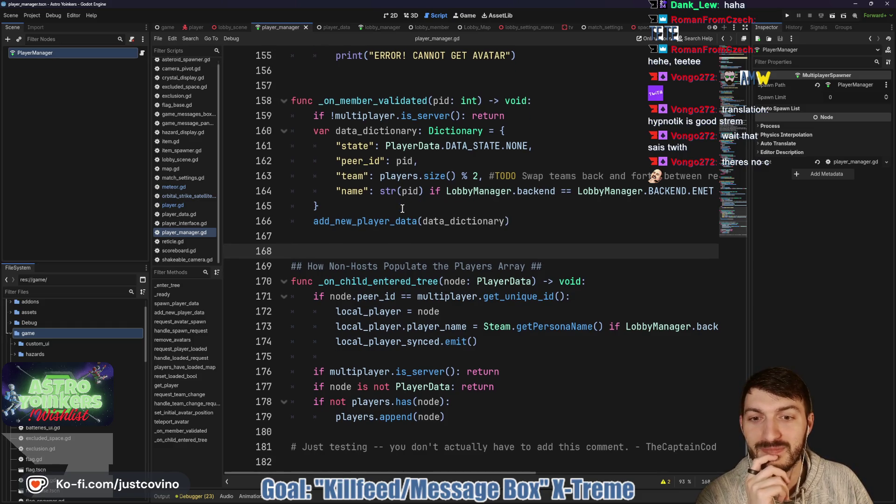
pyautogui.scroll(10, 404, 251)
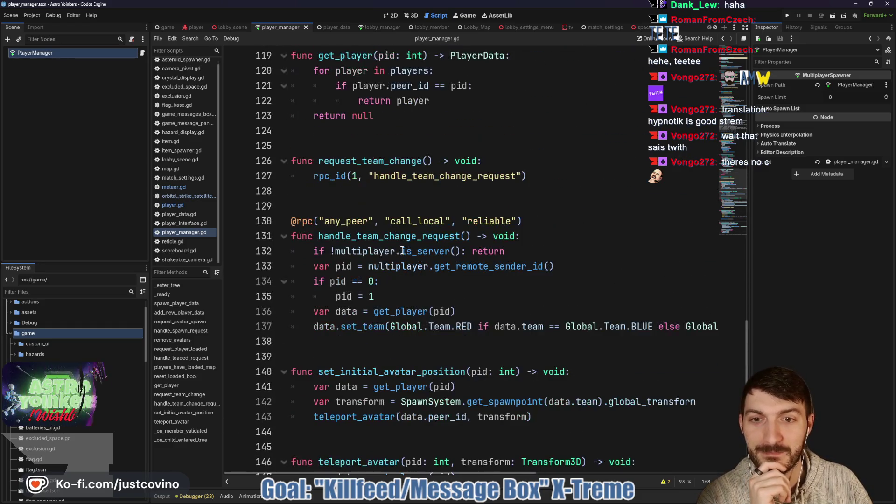
pyautogui.doubleClick(400, 236)
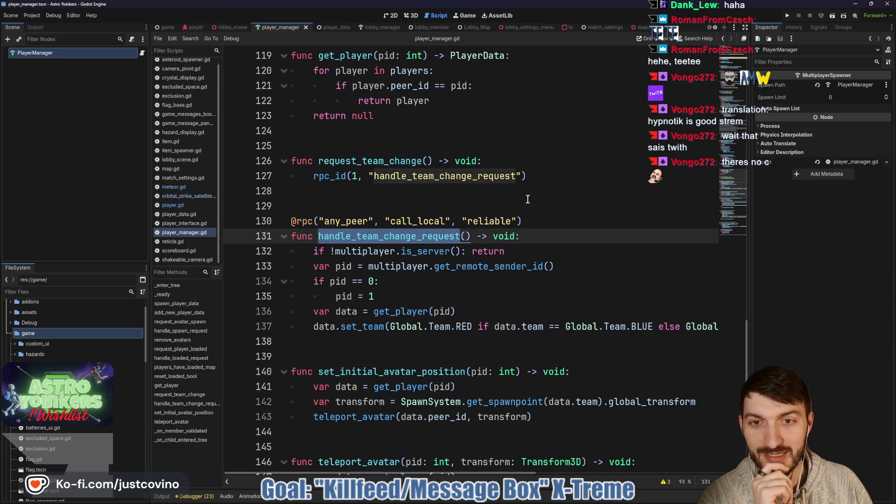
pyautogui.click(562, 206)
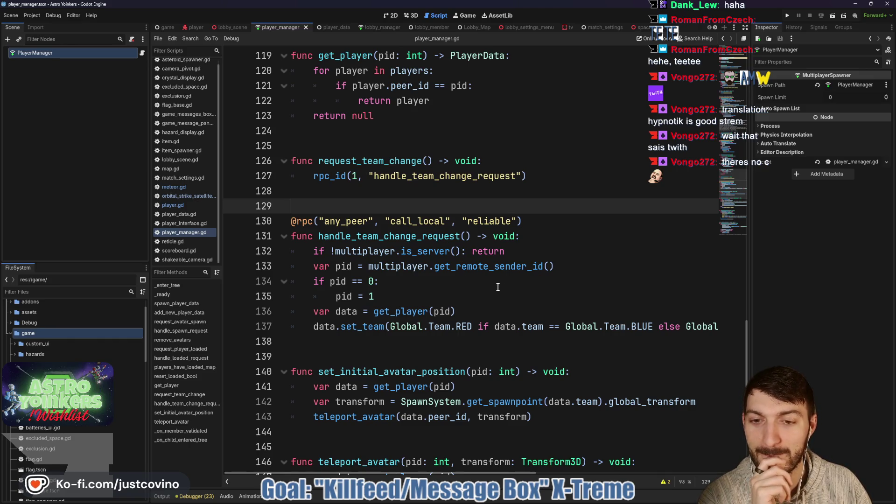
pyautogui.scroll(-1, 498, 287)
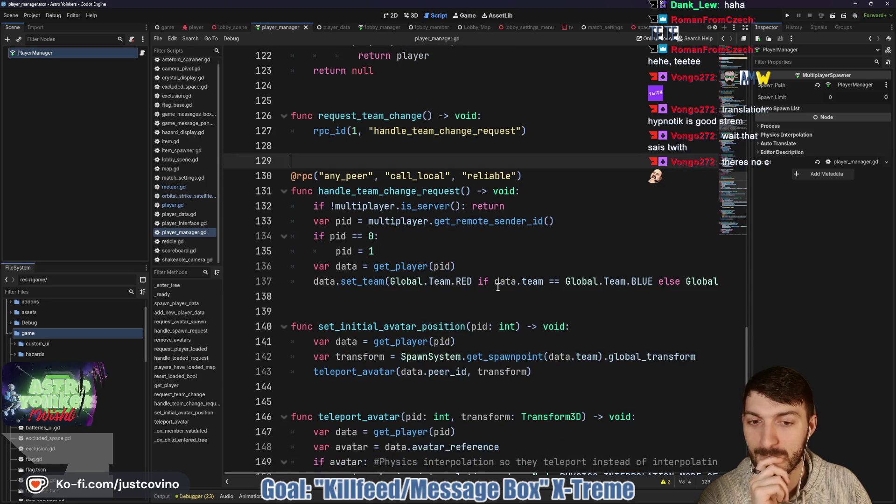
pyautogui.scroll(5, 498, 288)
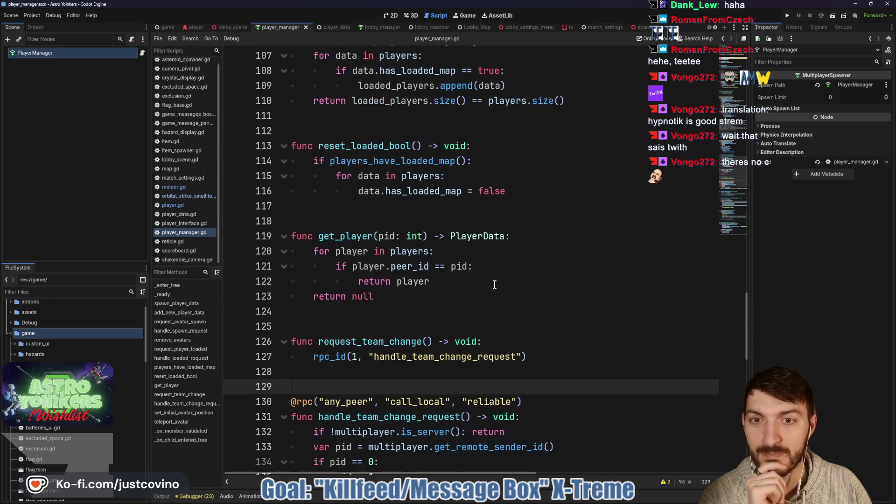
pyautogui.scroll(1, 493, 284)
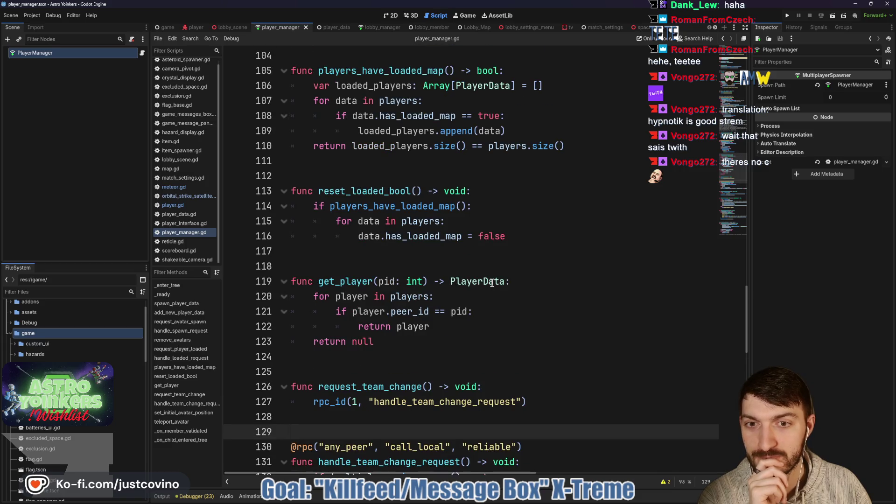
pyautogui.scroll(-3, 492, 284)
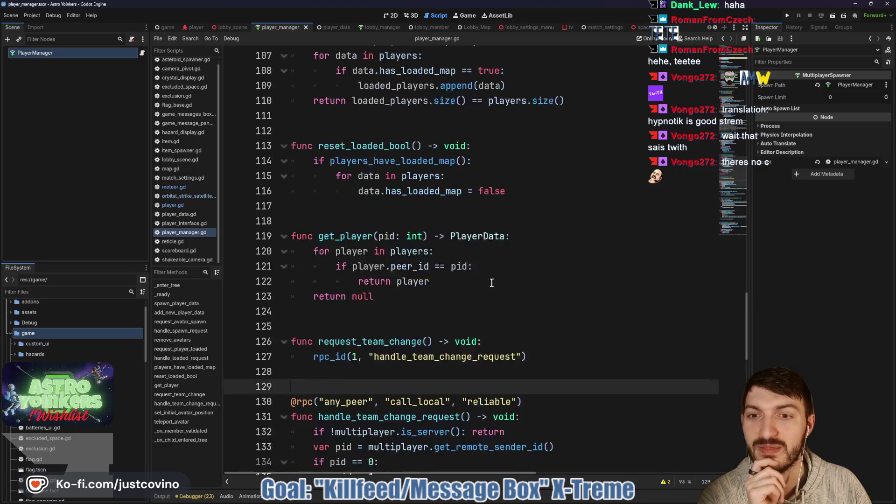
pyautogui.scroll(15, 492, 284)
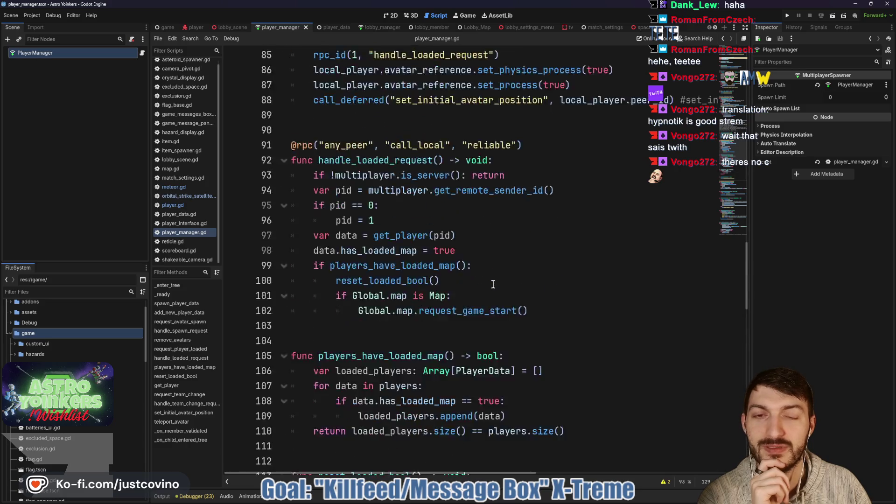
pyautogui.scroll(5, 493, 283)
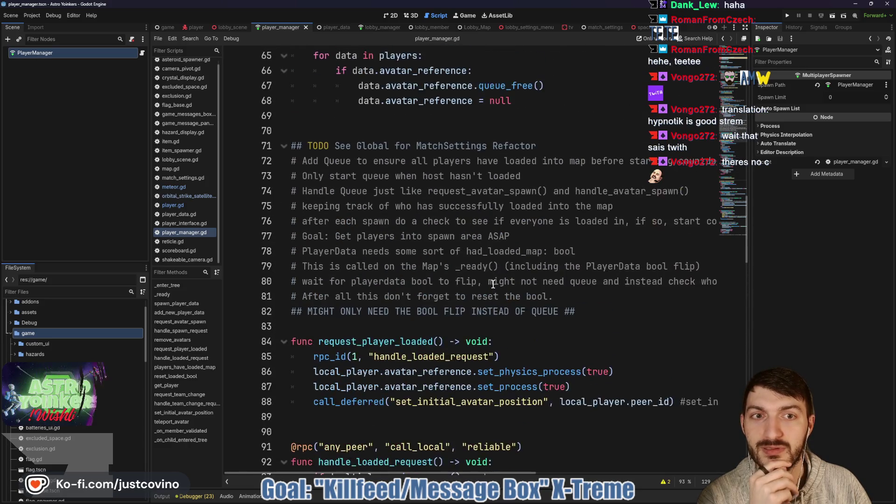
pyautogui.scroll(-4, 493, 284)
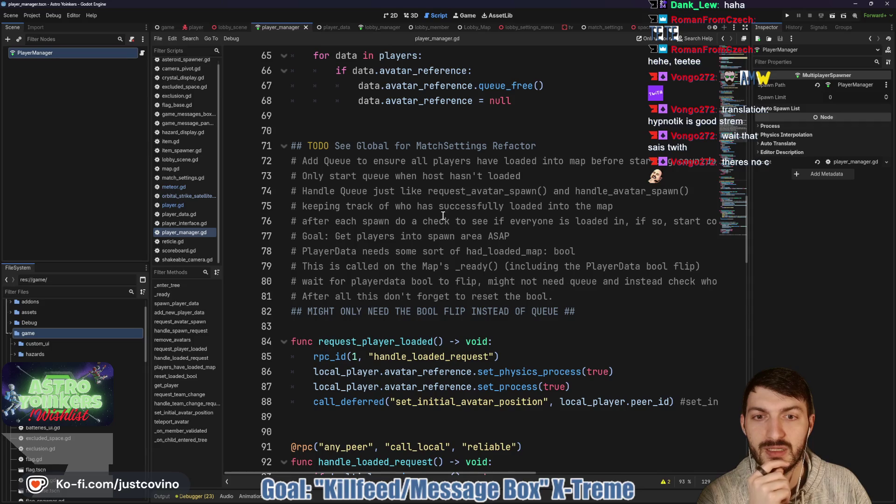
# - Delete the load-queue TODO comment block on lines 71–82 and its leftover blank line
pyautogui.moveTo(314, 189); pyautogui.dragTo(568, 196)
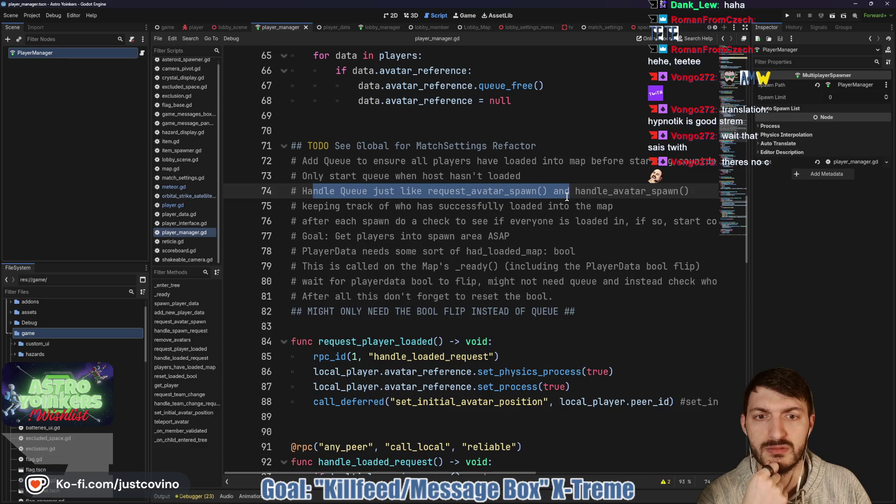
pyautogui.moveTo(568, 196); pyautogui.dragTo(714, 222)
pyautogui.moveTo(579, 311)
pyautogui.mouseDown()
pyautogui.moveTo(432, 281)
pyautogui.moveTo(297, 146)
pyautogui.mouseUp()
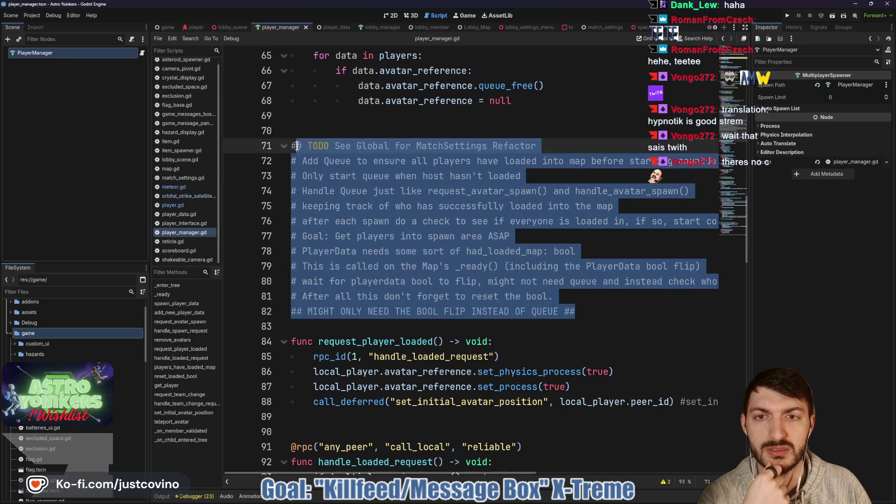
pyautogui.press('Delete')
pyautogui.press('BackSpace')
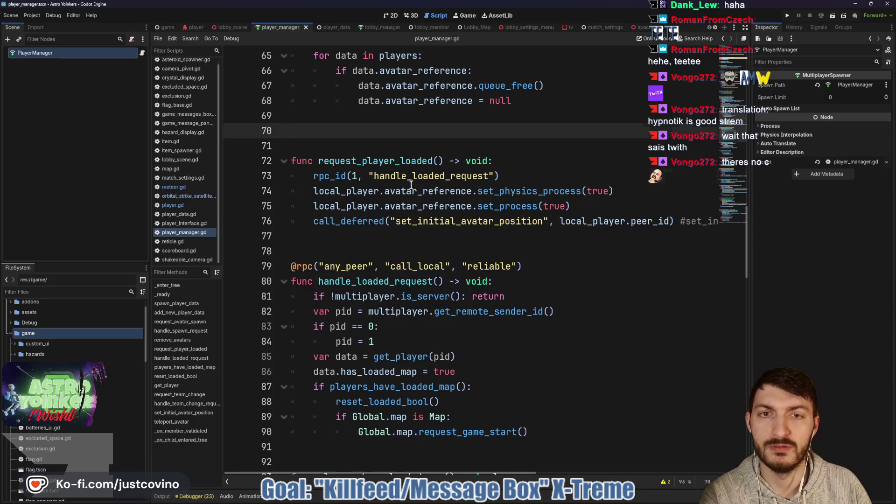
pyautogui.scroll(3, 420, 235)
pyautogui.press('Up')
pyautogui.scroll(5, 424, 239)
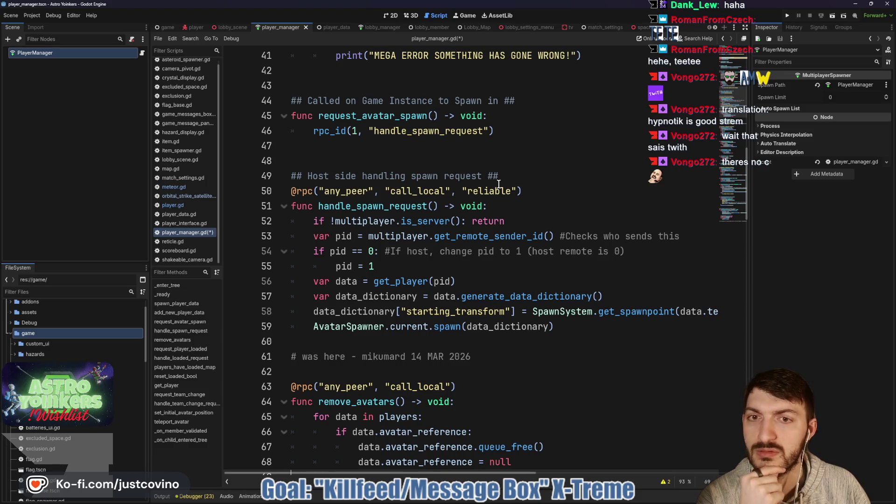
pyautogui.scroll(-4, 498, 184)
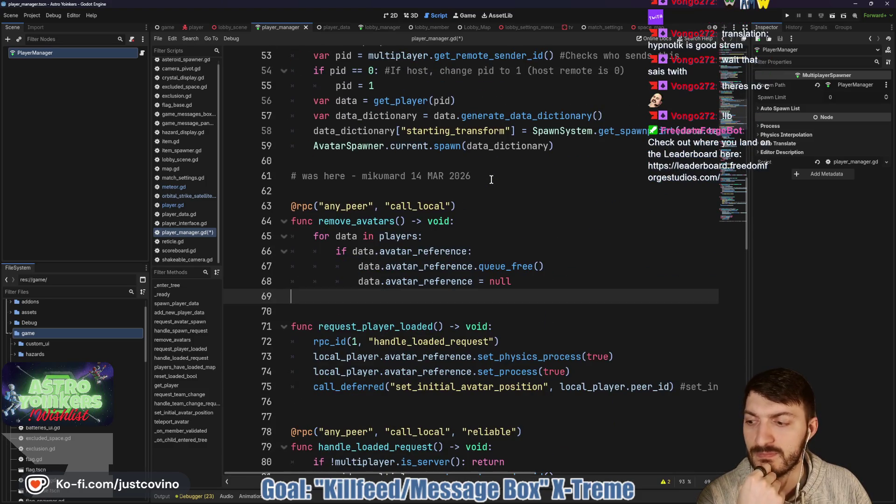
pyautogui.scroll(-5, 466, 181)
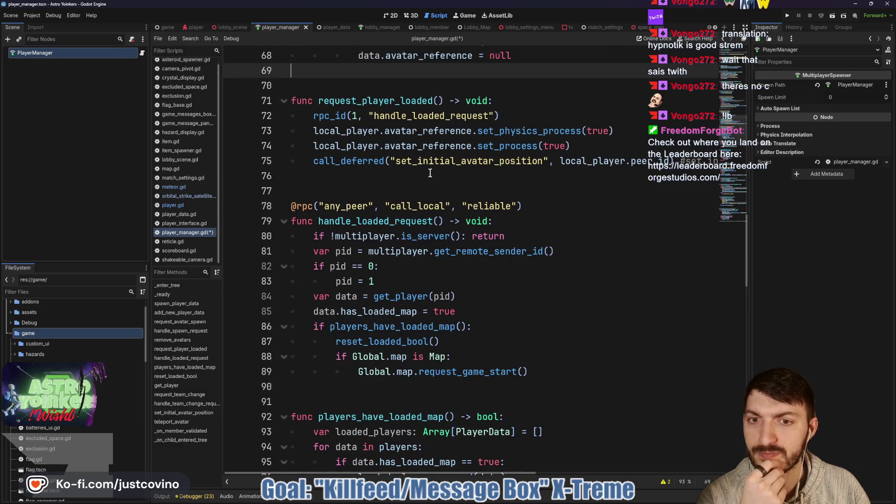
# - Glance over the cleaned-up player_manager.gd, then switch to player.gd
pyautogui.click(421, 185)
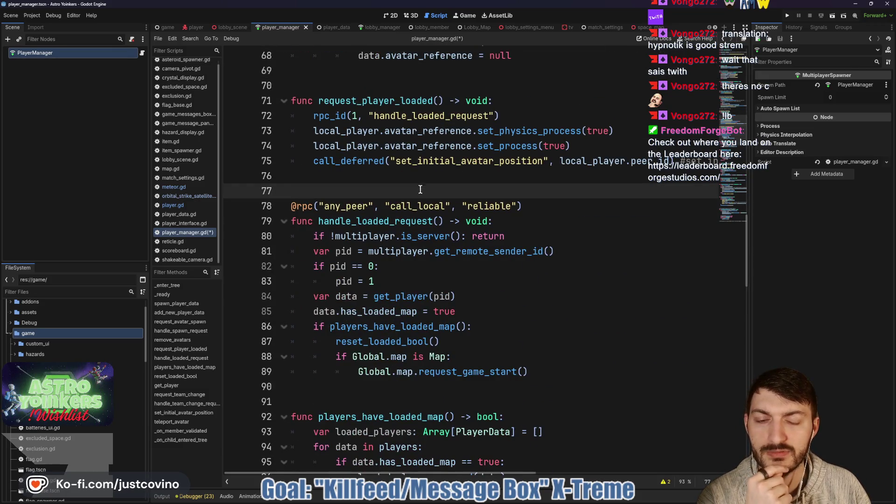
pyautogui.scroll(-7, 420, 189)
pyautogui.scroll(3, 419, 197)
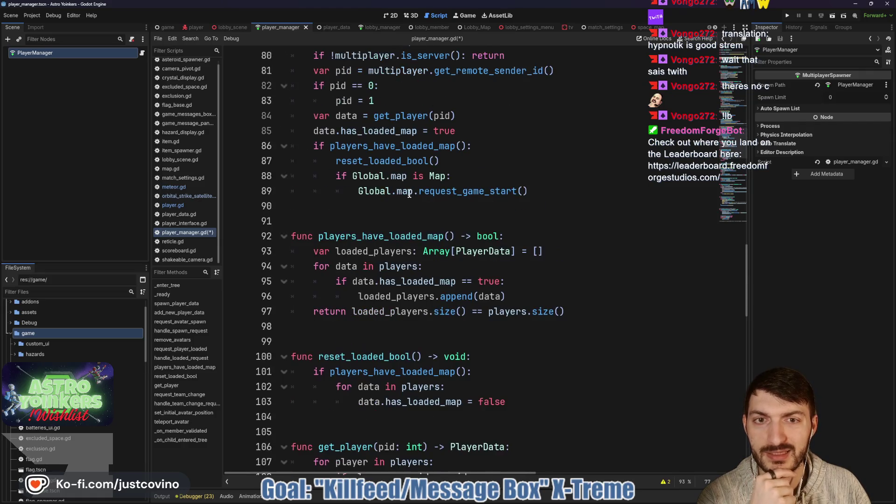
pyautogui.scroll(6, 400, 195)
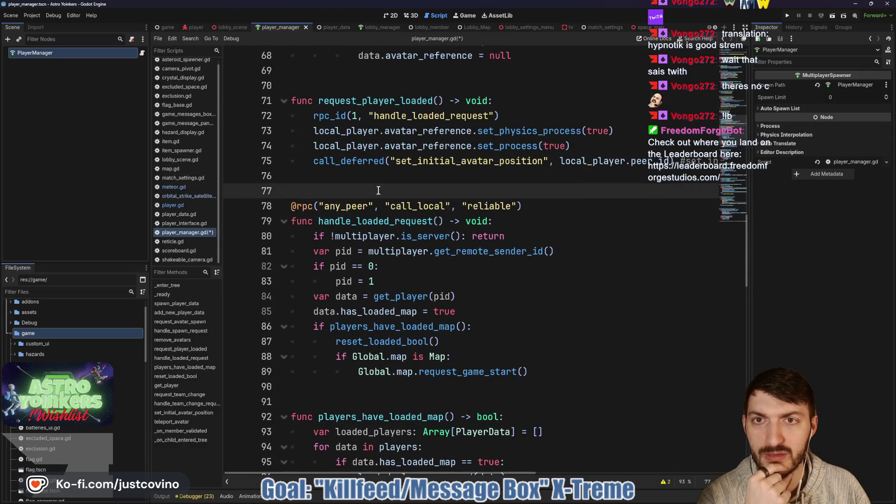
pyautogui.click(196, 27)
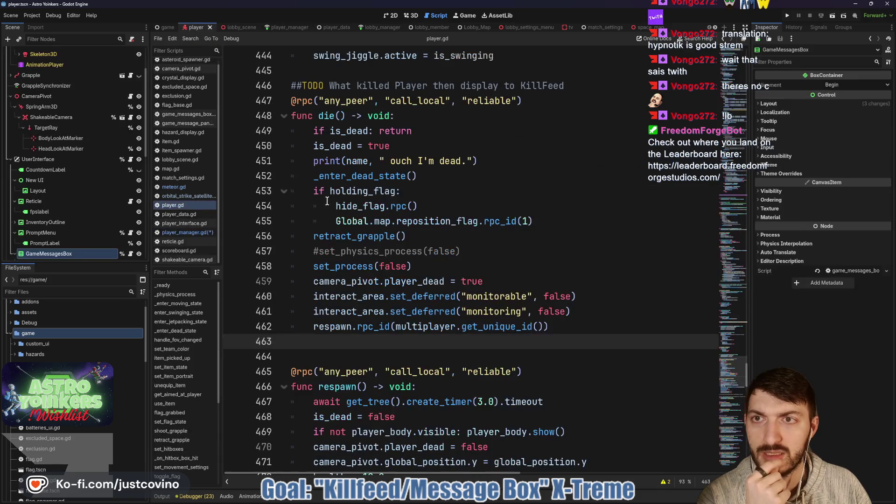
pyautogui.click(467, 253)
pyautogui.hotkey('ctrl', 's')
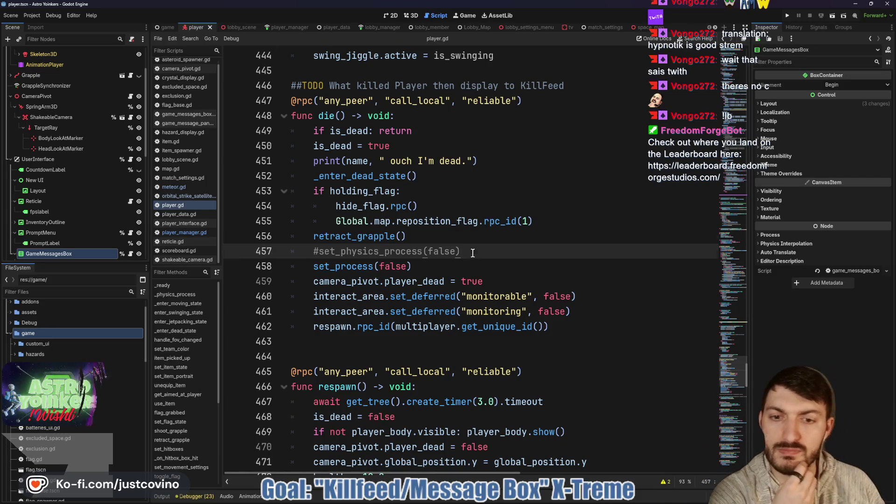
pyautogui.scroll(-4, 469, 253)
pyautogui.scroll(-3, 470, 254)
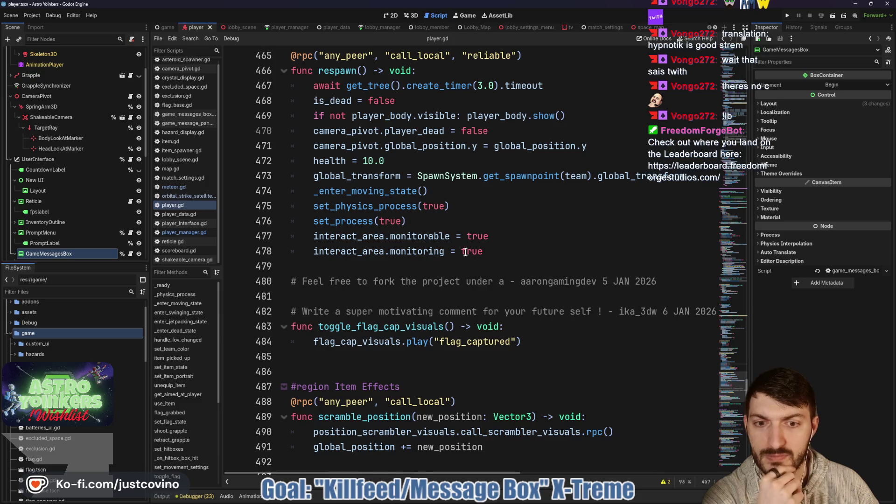
pyautogui.scroll(-1, 455, 247)
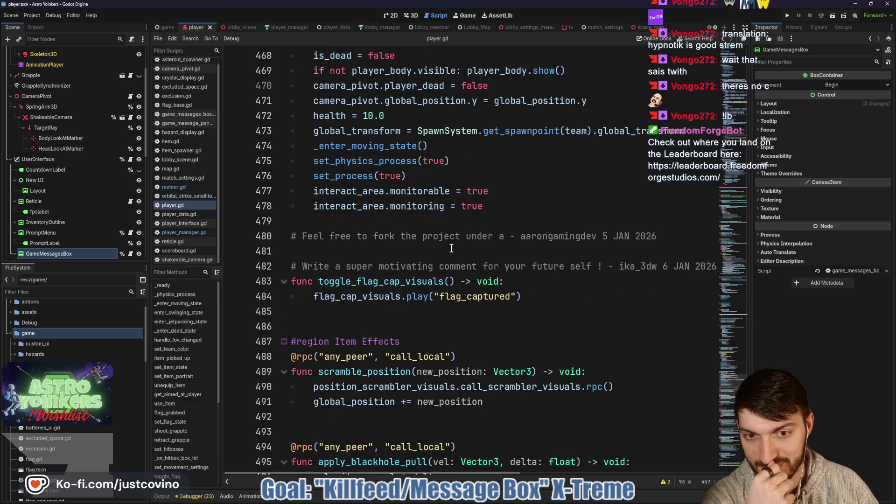
pyautogui.scroll(-2, 425, 284)
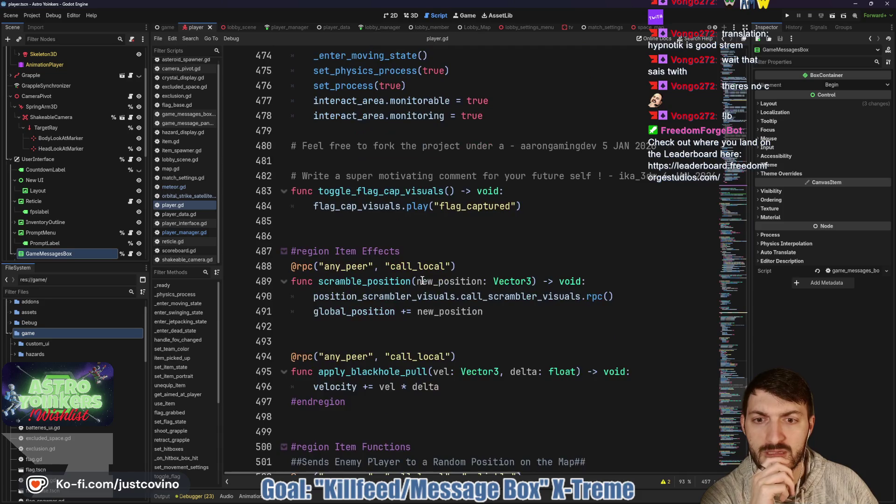
pyautogui.scroll(-2, 422, 280)
pyautogui.scroll(-9, 414, 266)
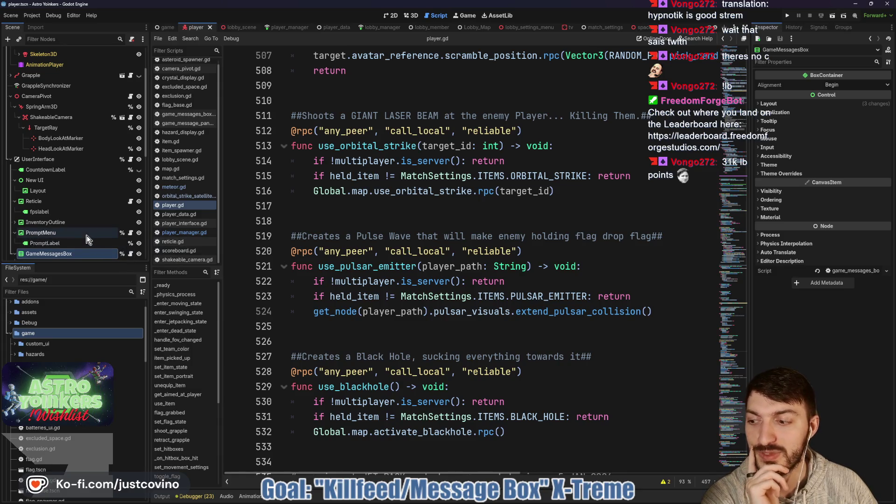
pyautogui.click(350, 207)
pyautogui.scroll(-5, 350, 207)
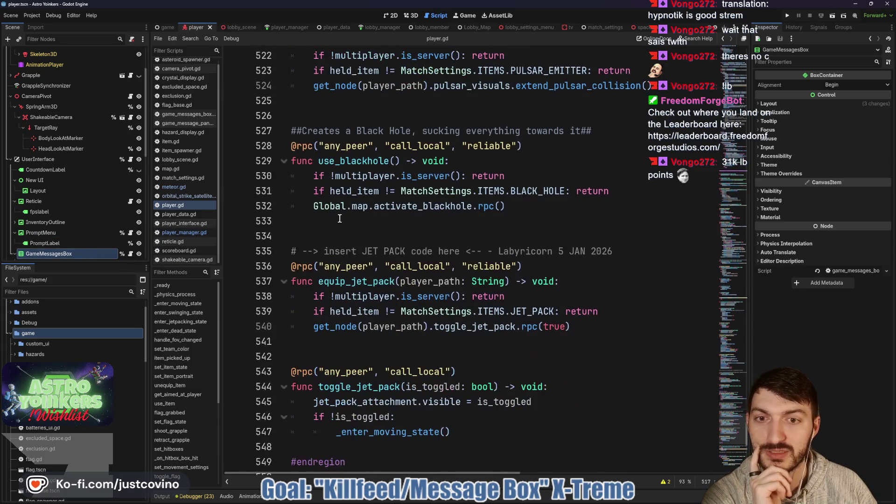
pyautogui.click(352, 219)
pyautogui.scroll(-8, 352, 220)
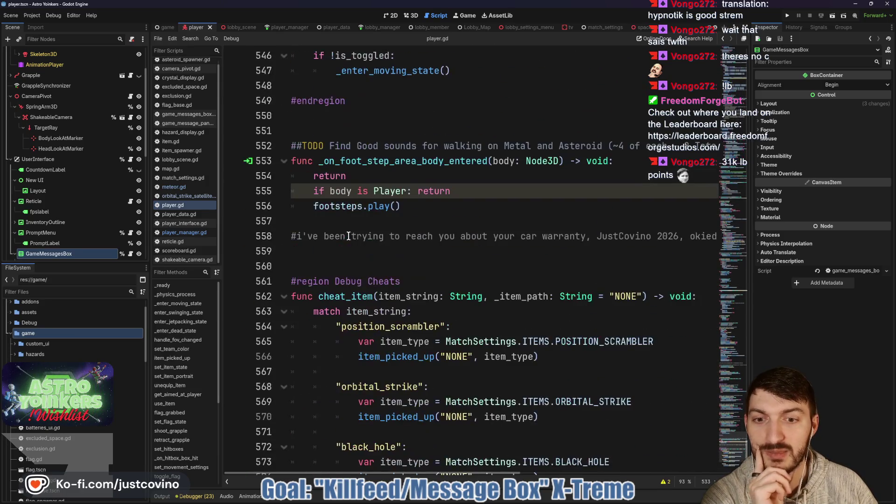
pyautogui.click(378, 224)
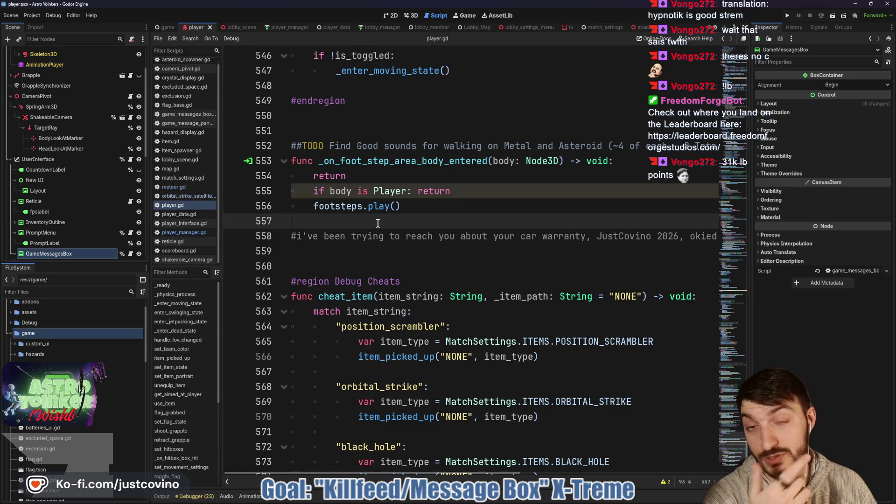
pyautogui.click(347, 127)
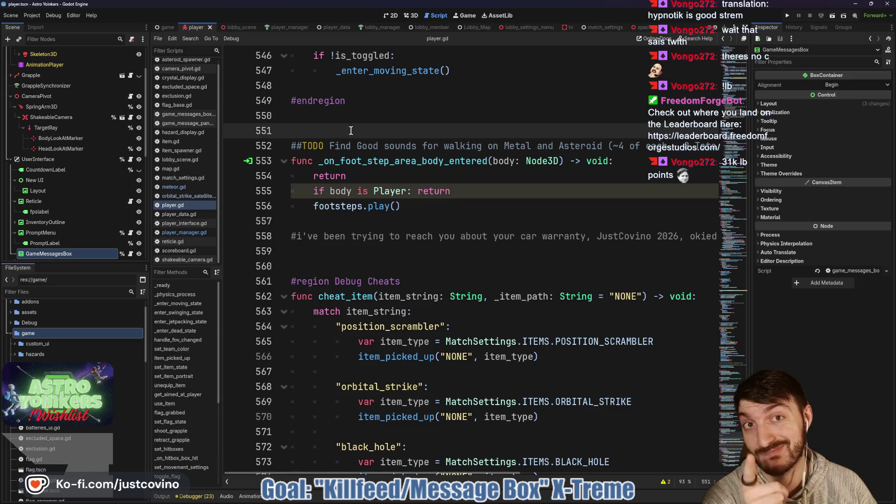
pyautogui.scroll(-2, 71, 237)
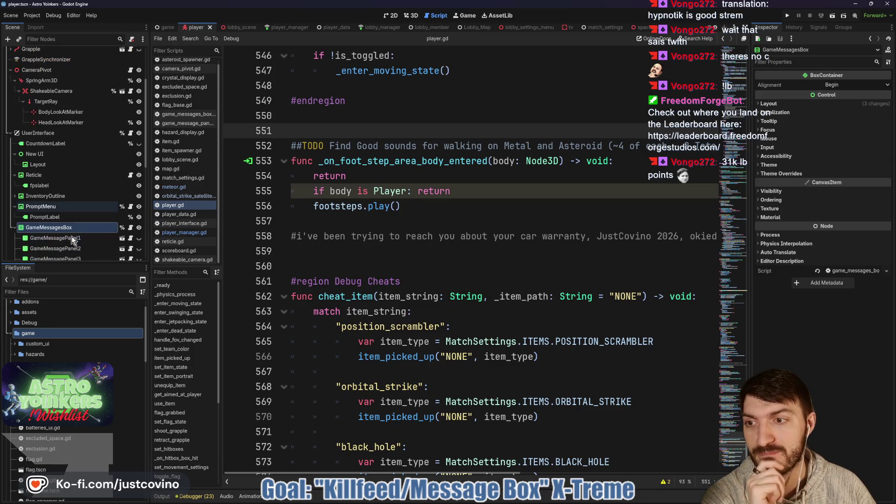
pyautogui.click(130, 133)
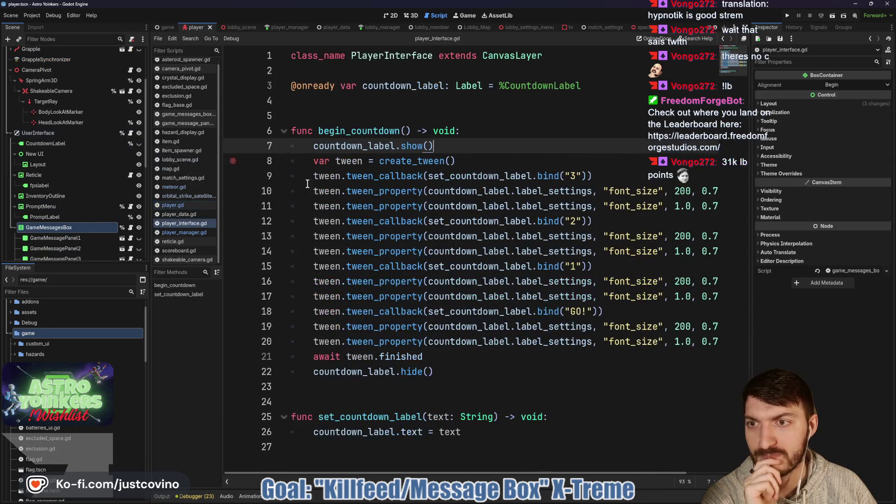
pyautogui.click(368, 115)
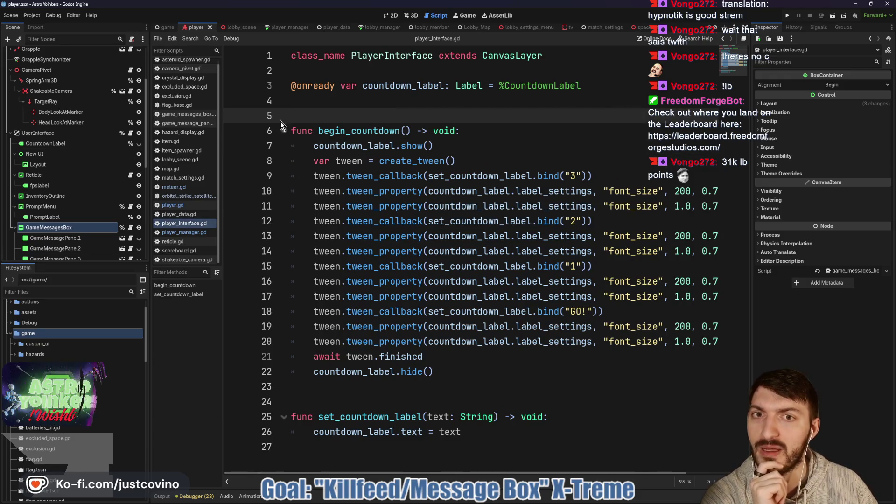
pyautogui.scroll(4, 107, 79)
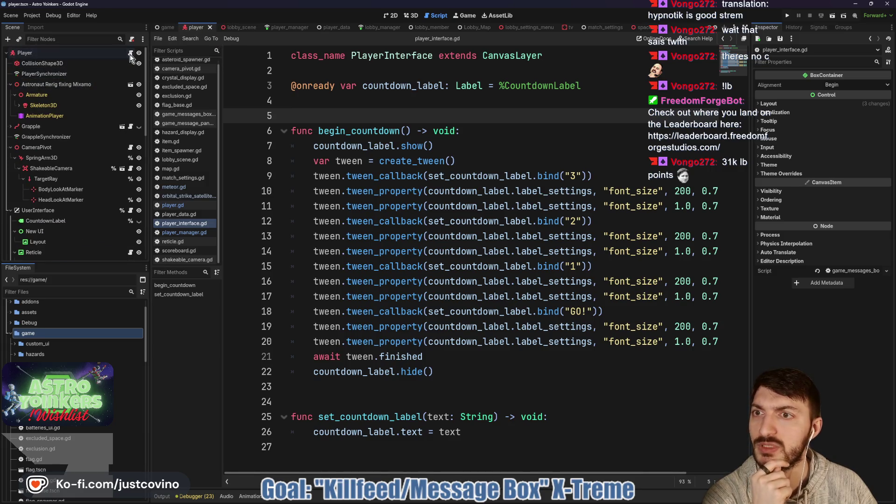
pyautogui.click(130, 53)
pyautogui.click(395, 230)
pyautogui.click(382, 221)
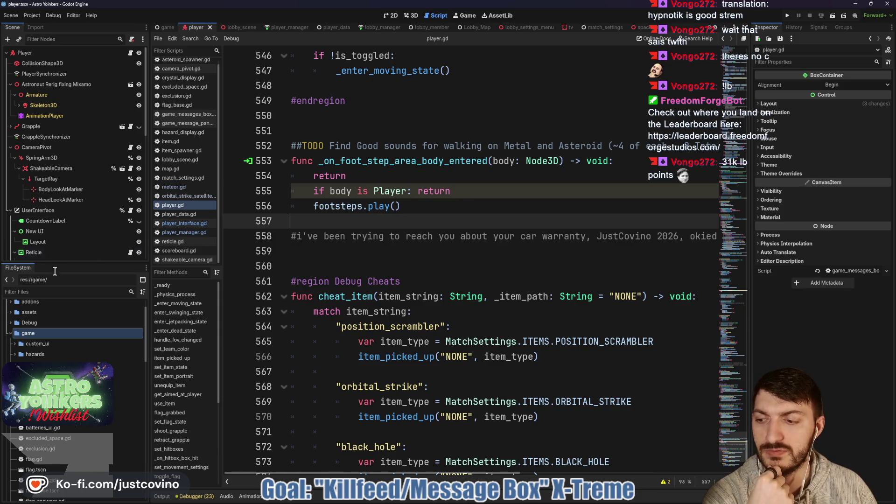
pyautogui.scroll(-3, 372, 239)
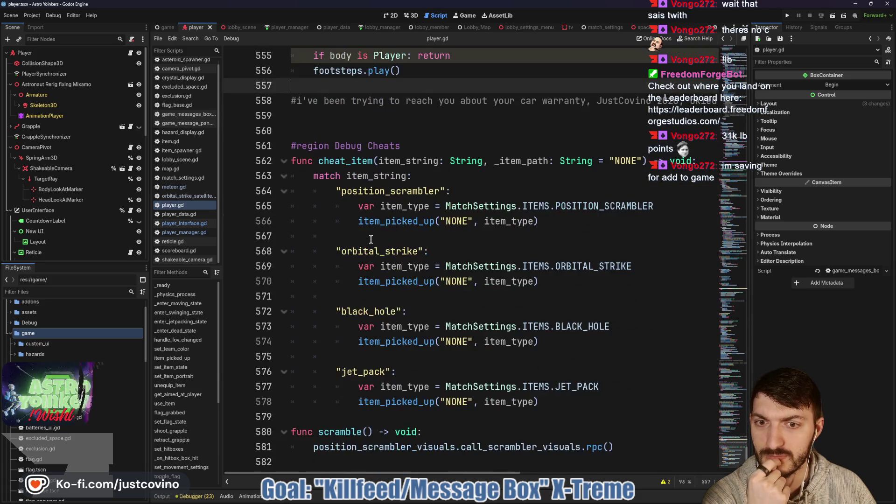
pyautogui.scroll(3, 371, 240)
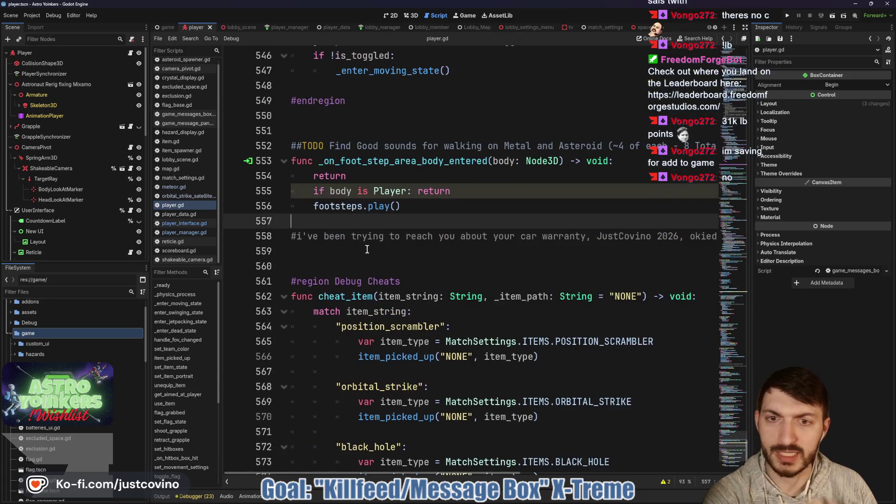
pyautogui.click(360, 252)
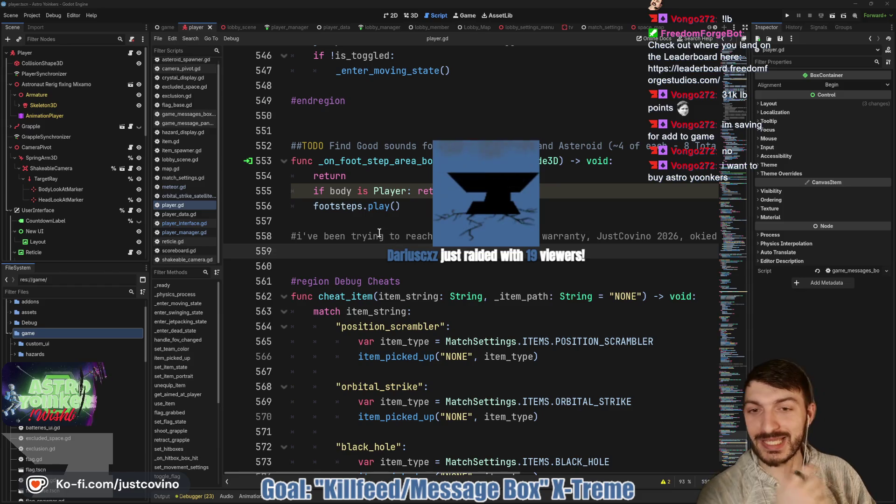
pyautogui.click(367, 226)
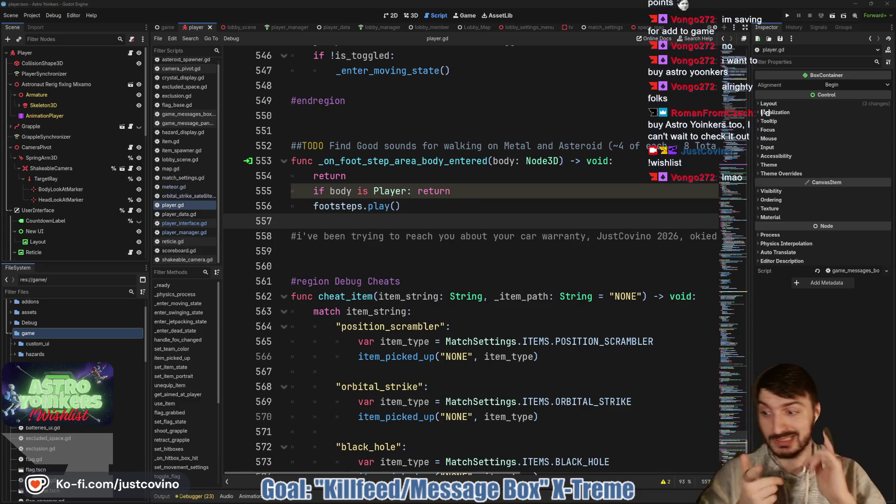
pyautogui.click(529, 500)
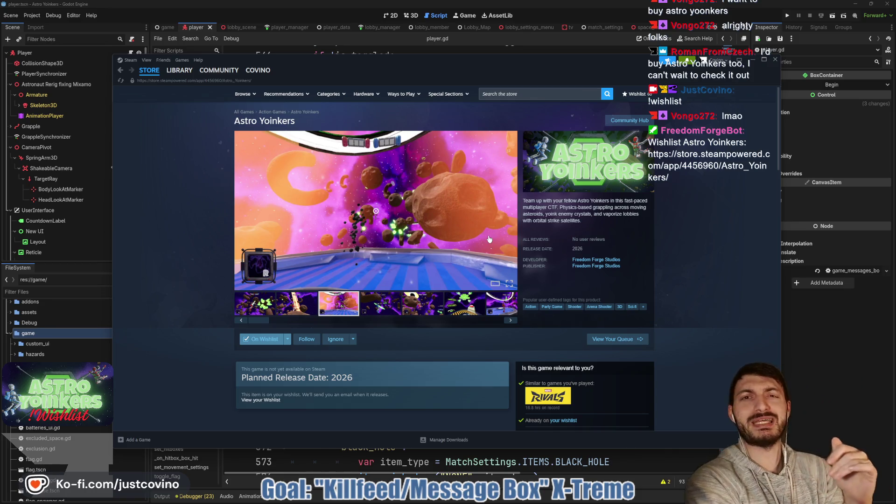
pyautogui.click(305, 308)
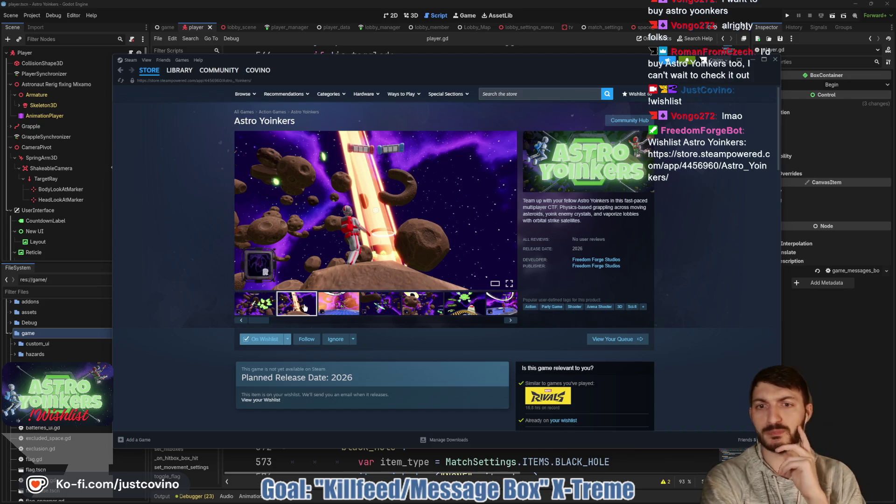
pyautogui.click(250, 308)
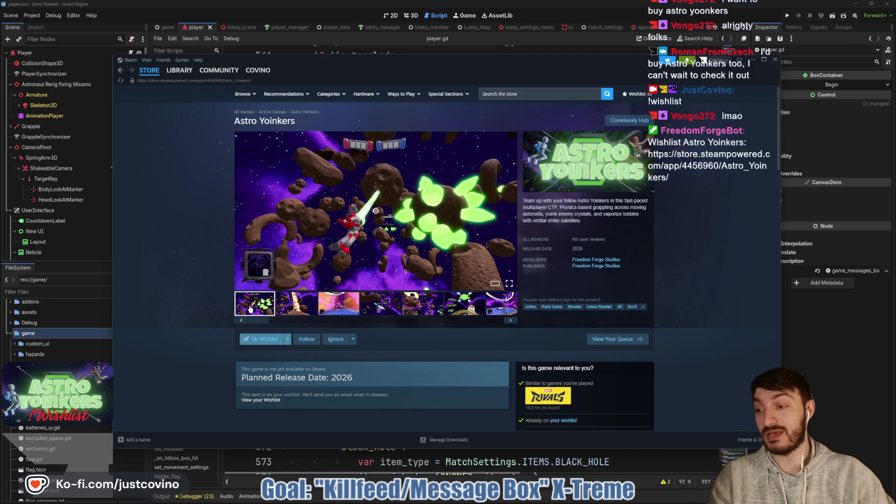
pyautogui.hotkey('alt', 'Tab')
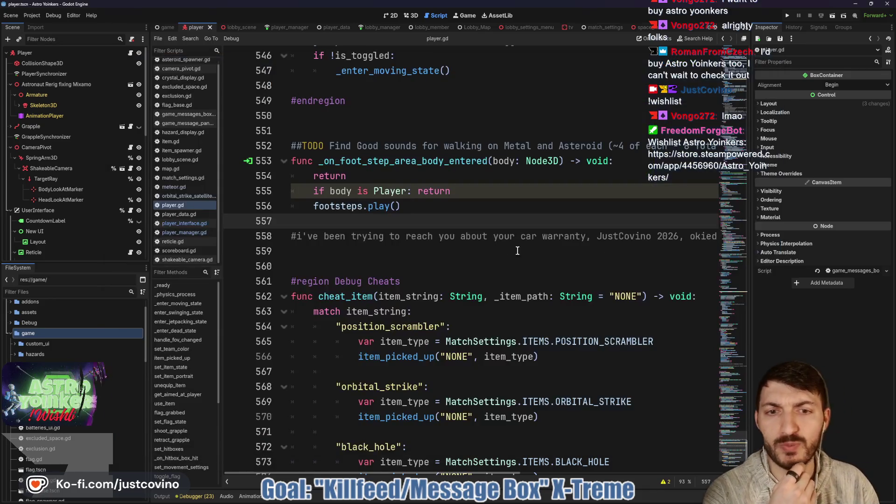
# - Run two debug instances, host a private lobby in one, and join it from the other
pyautogui.click(439, 236)
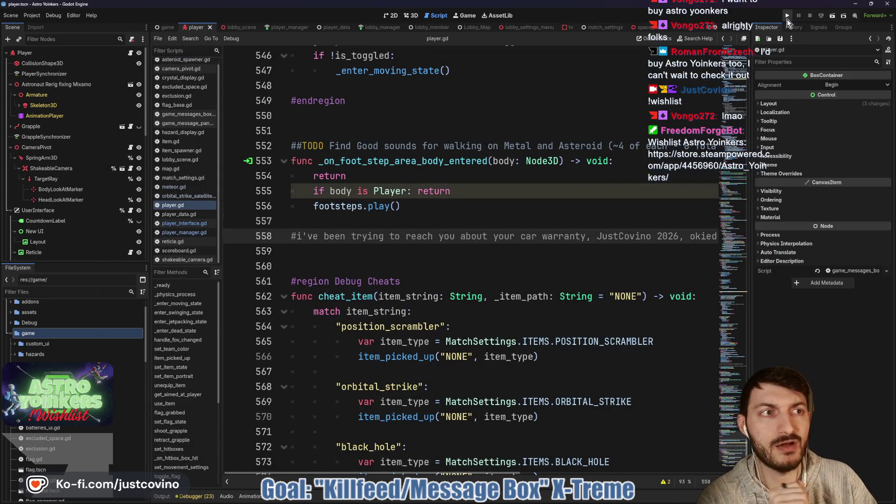
pyautogui.click(787, 18)
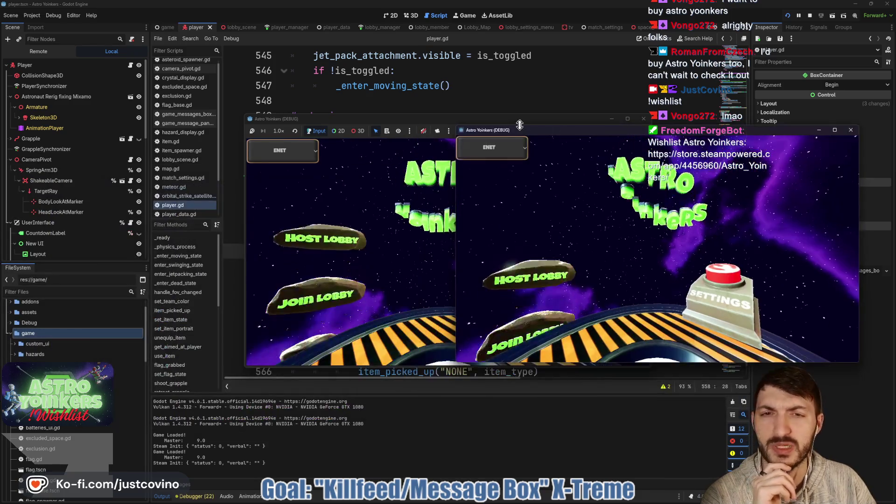
pyautogui.click(82, 227)
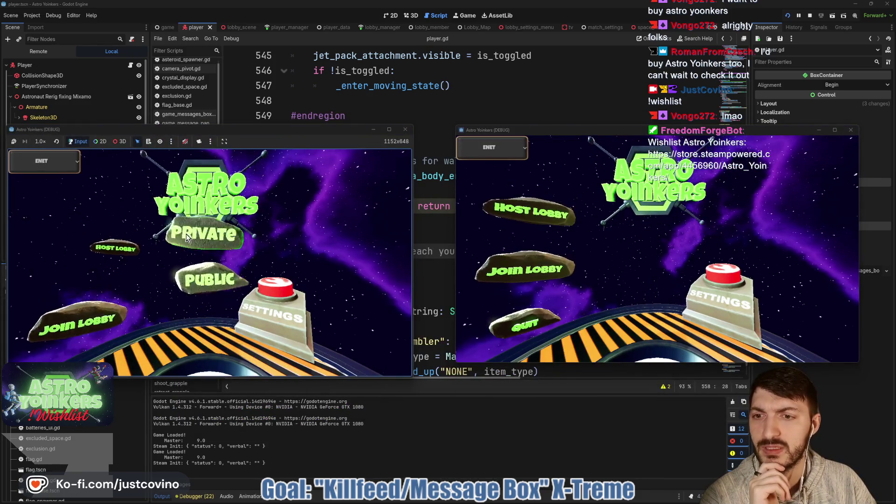
pyautogui.click(205, 233)
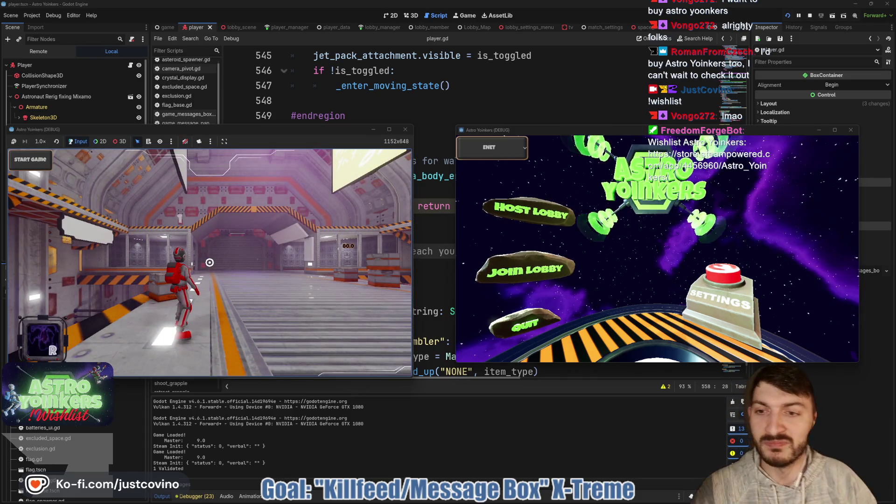
pyautogui.click(525, 278)
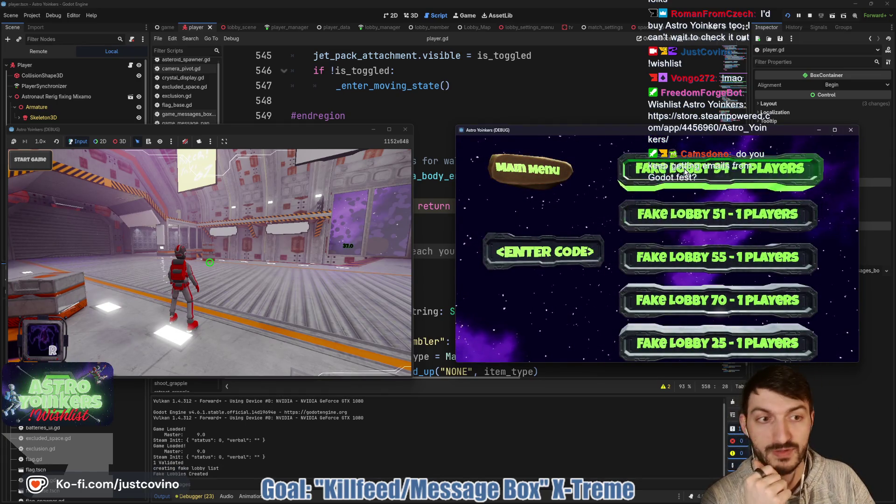
pyautogui.click(747, 174)
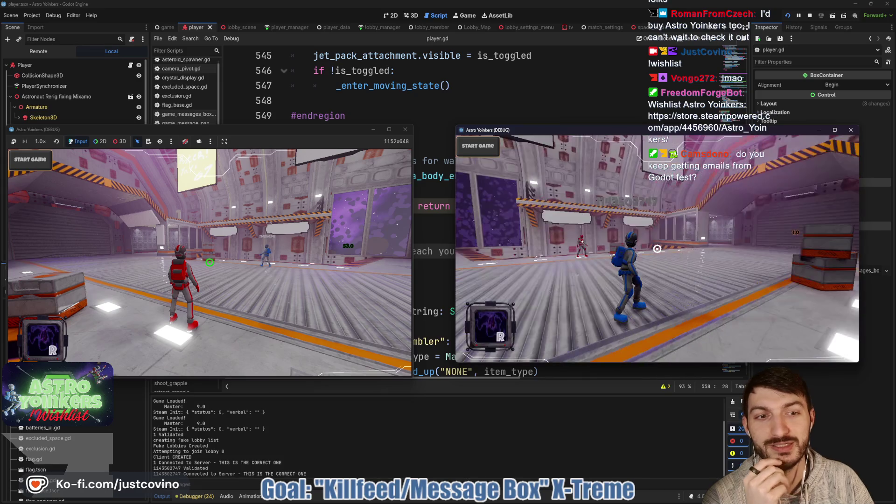
# - Jetpack the host's red character to the match customization terminal and open the setup screen
pyautogui.press('w')
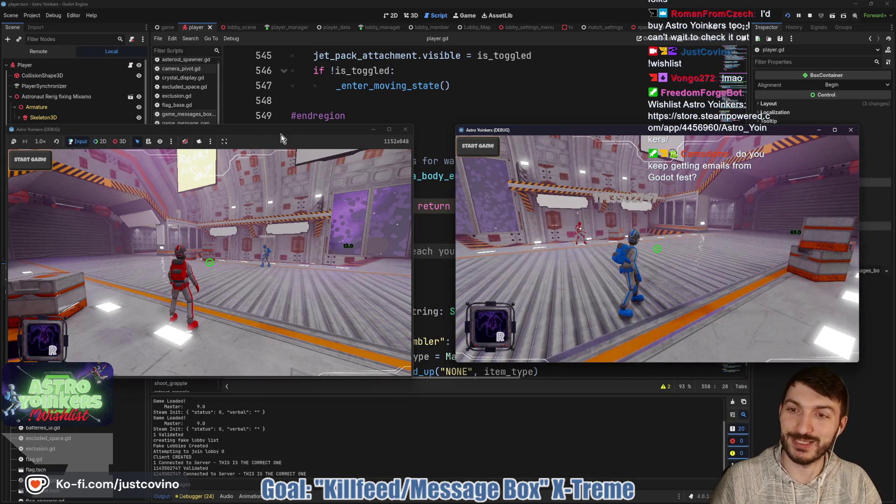
pyautogui.click(281, 159)
pyautogui.press('space')
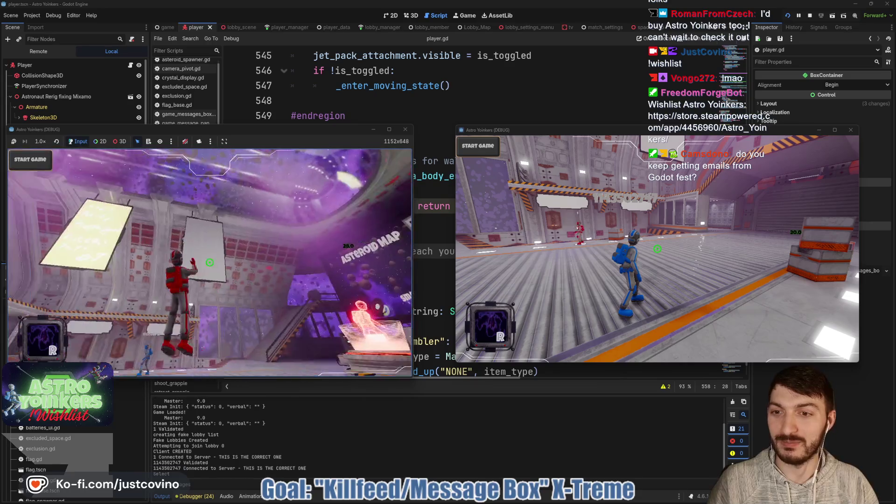
pyautogui.press('w')
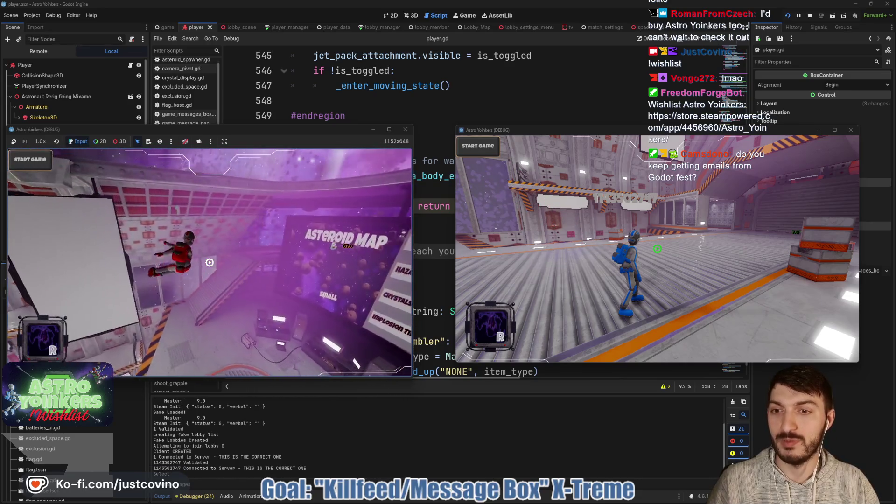
pyautogui.press('space')
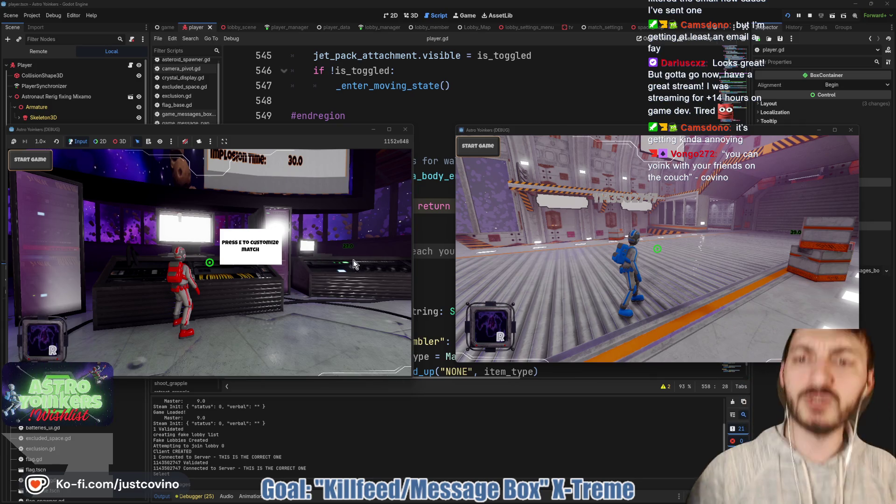
pyautogui.click(278, 273)
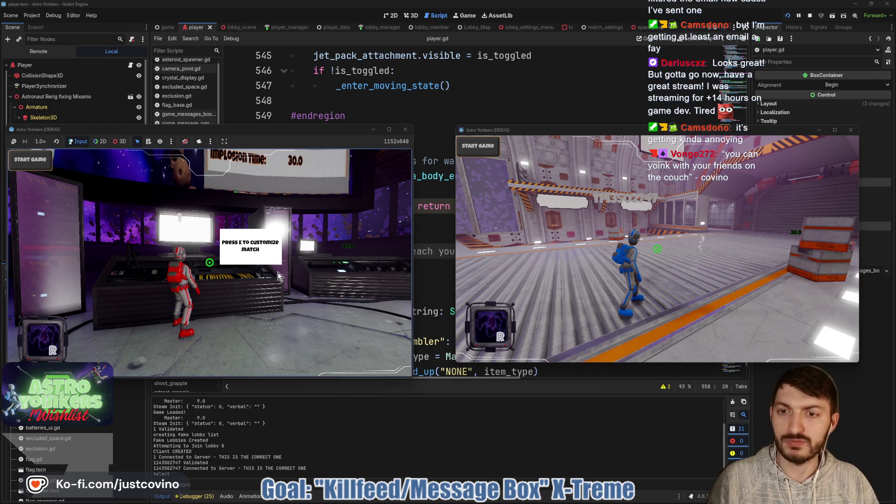
pyautogui.press('e')
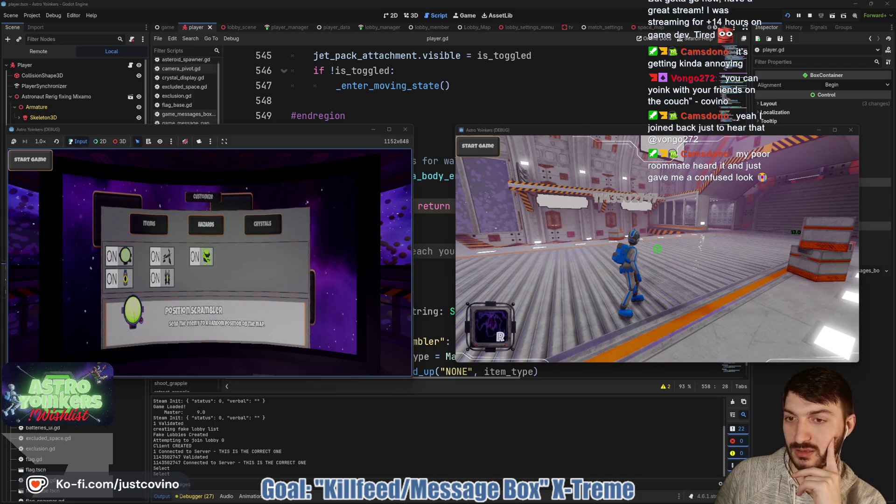
# - Turn the Crystals Implosion Time OFF, close Customize, and choose the map size to start
pyautogui.press('Right')
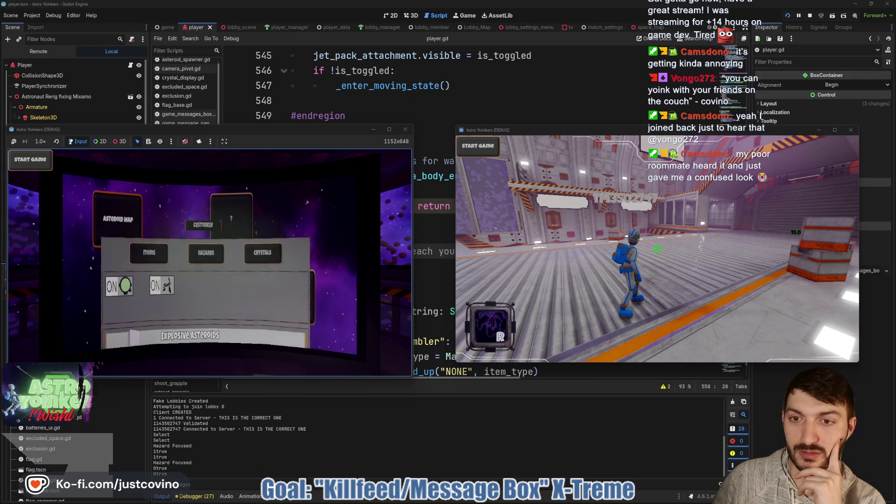
pyautogui.press('Escape')
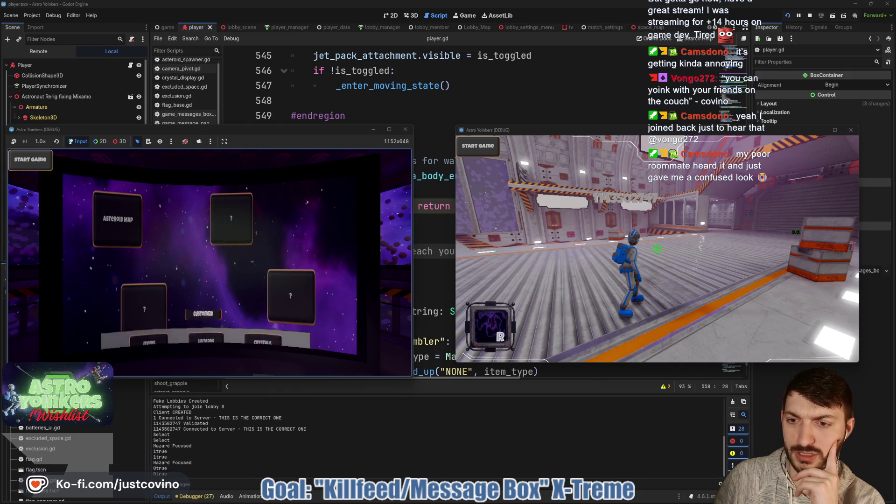
pyautogui.press('Return')
pyautogui.press('Right')
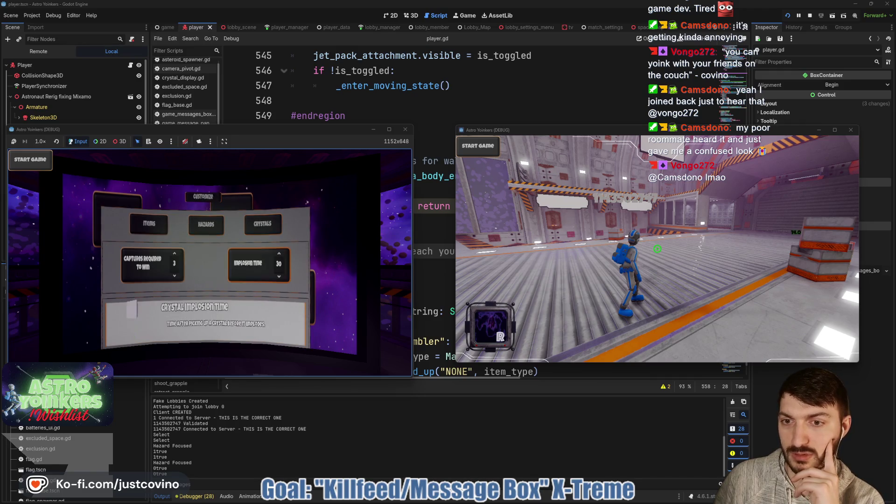
pyautogui.press('Right')
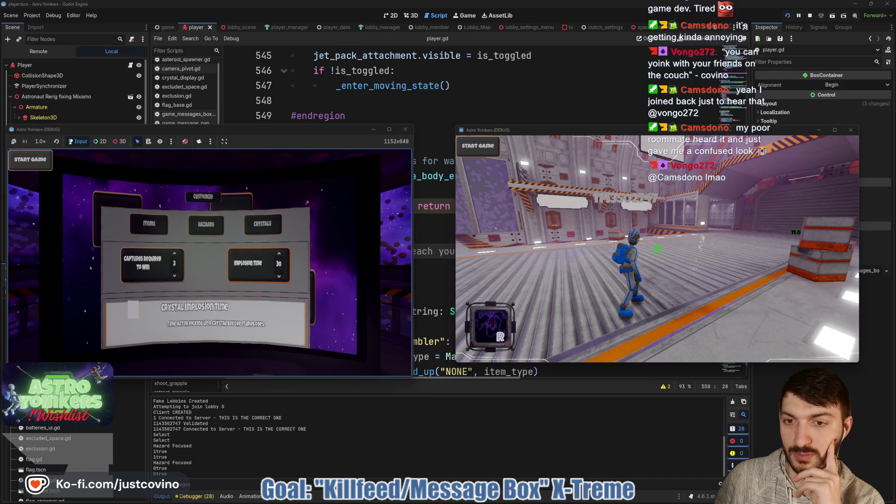
pyautogui.press('Down')
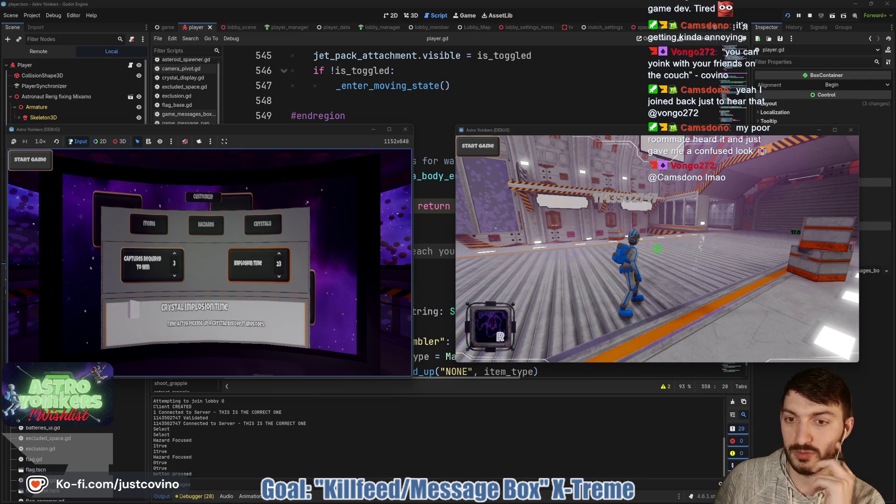
pyautogui.press('Down')
pyautogui.press('Down')
pyautogui.press('Down')
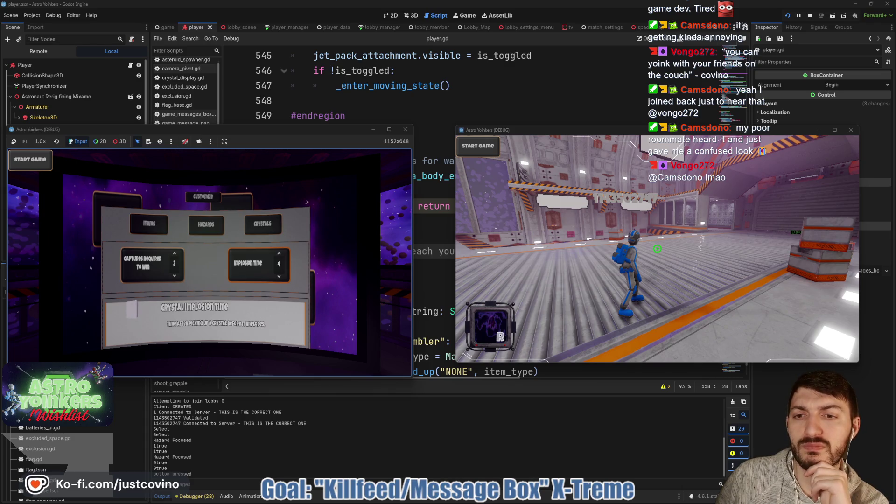
pyautogui.press('Down')
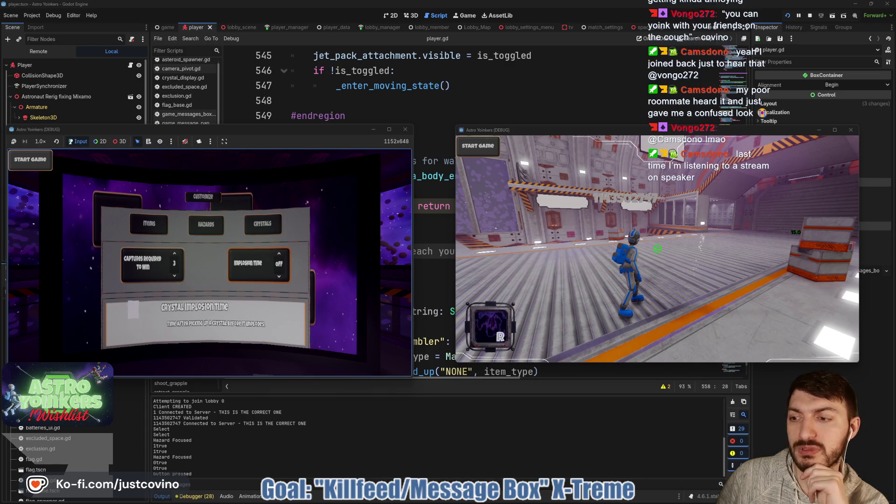
pyautogui.press('Down')
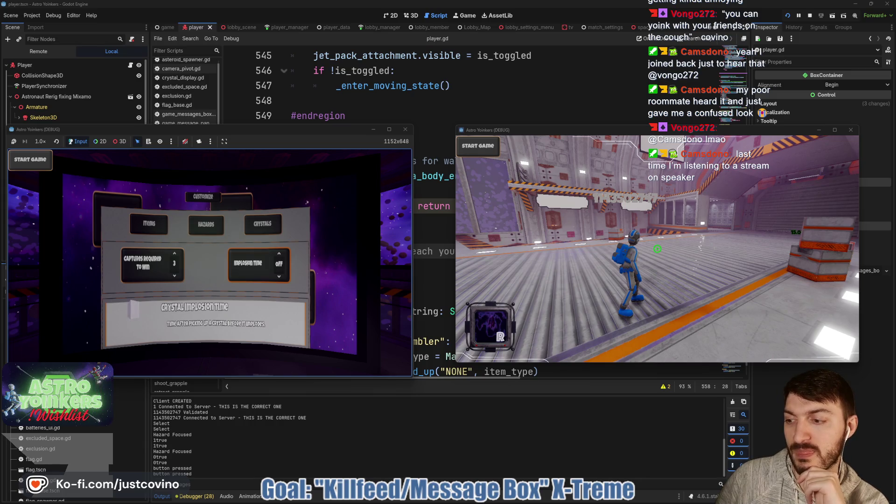
pyautogui.press('Escape')
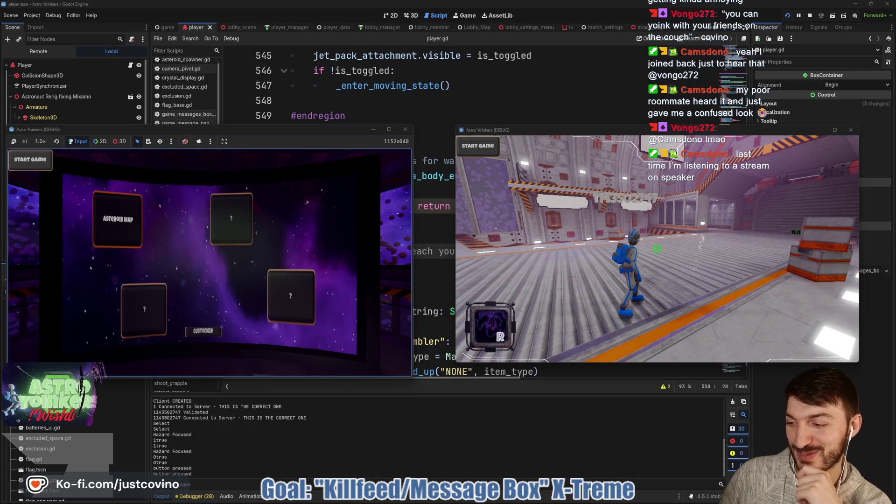
pyautogui.press('Return')
pyautogui.press('Return')
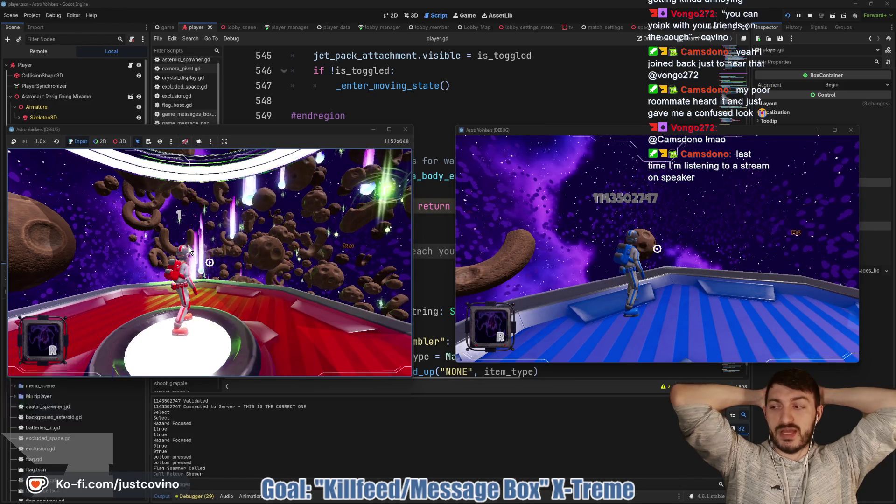
# - Fly into the asteroids, pick up the orbital strike and pulsar emitter, fire it, then open the dev console
pyautogui.click(130, 185)
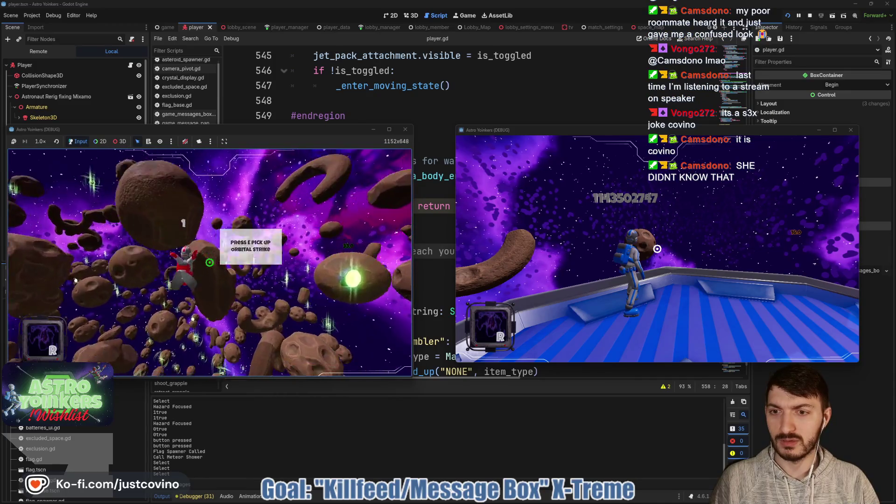
pyautogui.press('e')
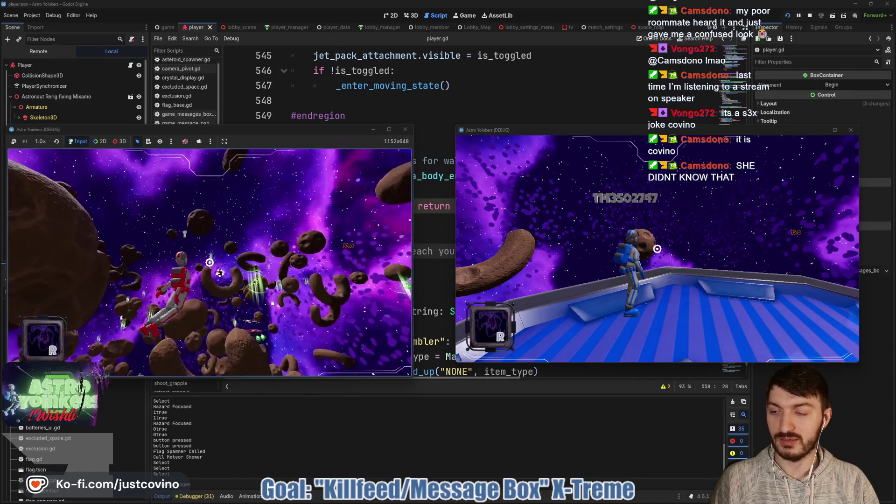
pyautogui.press('e')
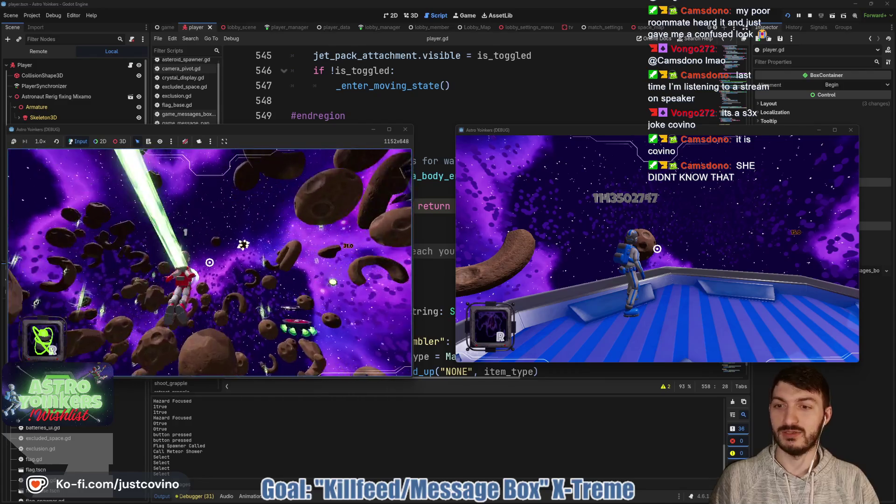
pyautogui.click(210, 263)
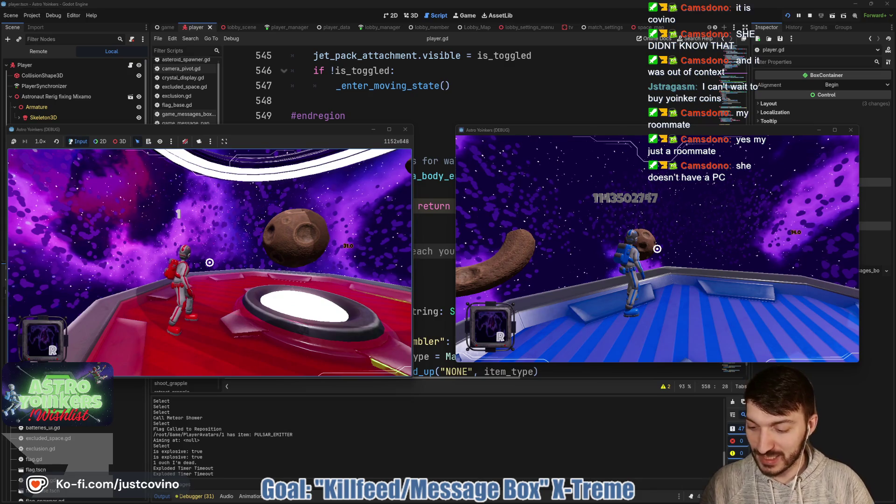
pyautogui.write('me')
pyautogui.press('`')
# - Run the 'message' console command twice, then stop the debug game with F8
pyautogui.write('messa')
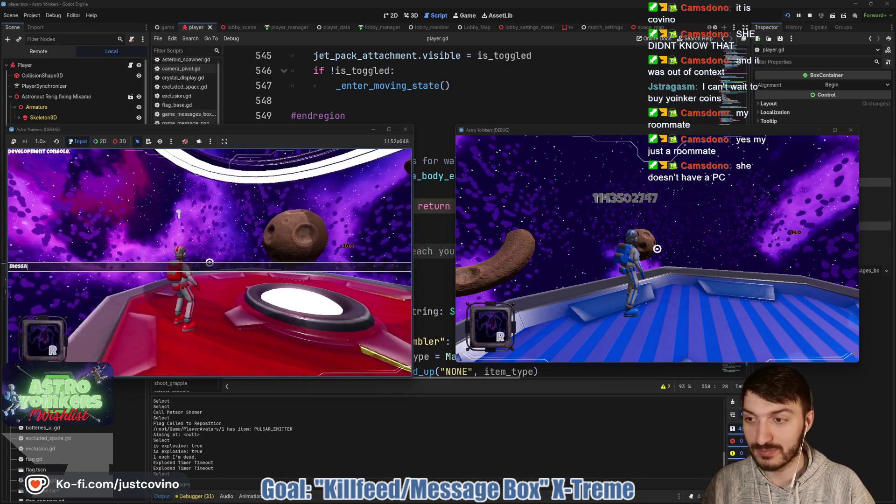
pyautogui.write('ge')
pyautogui.press('Return')
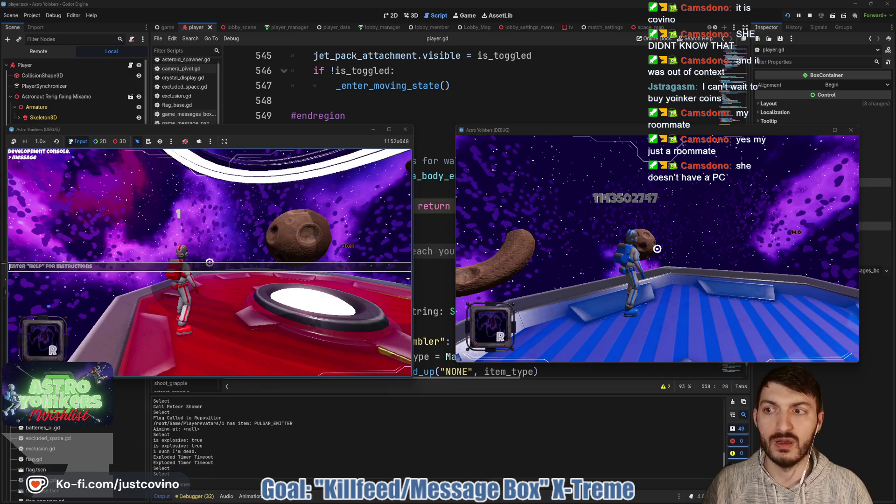
pyautogui.press('Up')
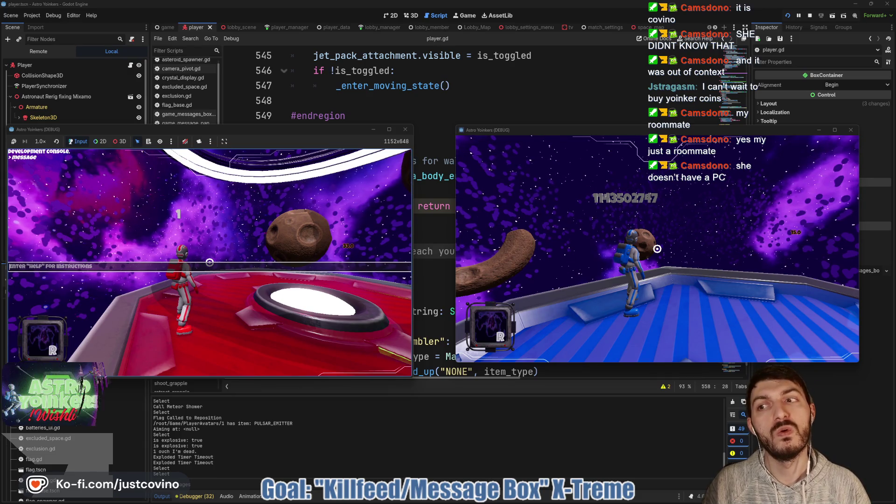
pyautogui.press('Return')
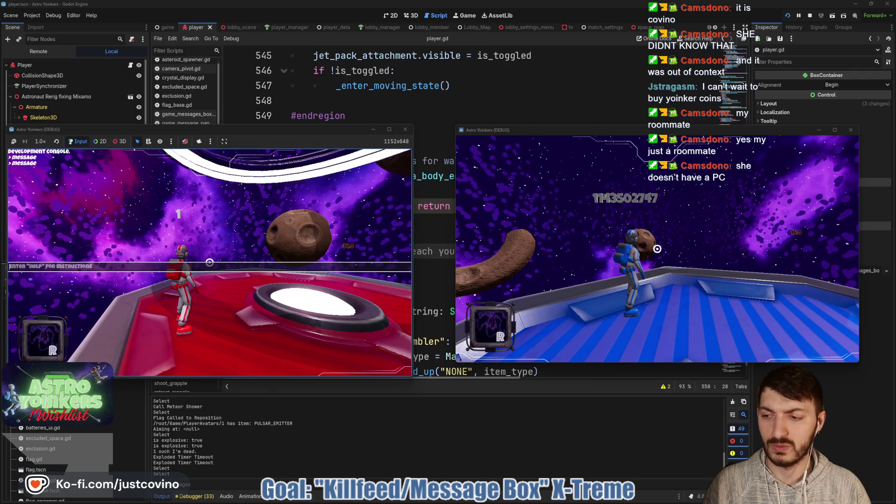
pyautogui.press('F8')
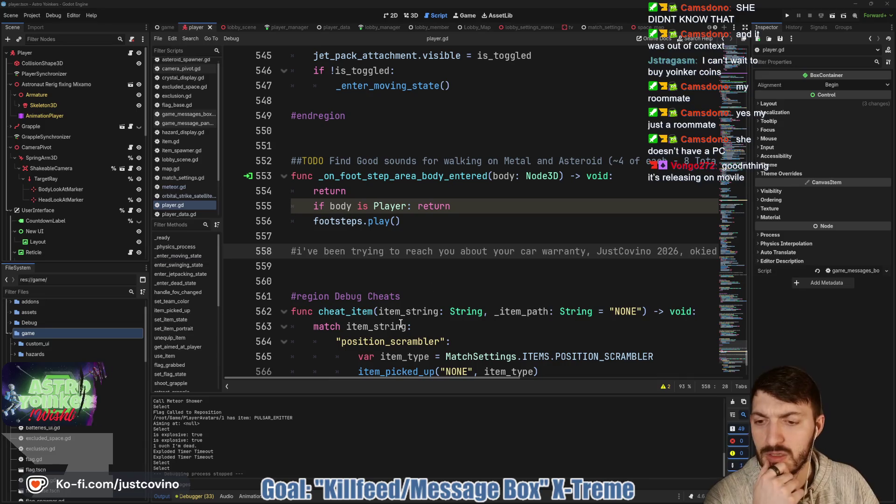
pyautogui.click(407, 287)
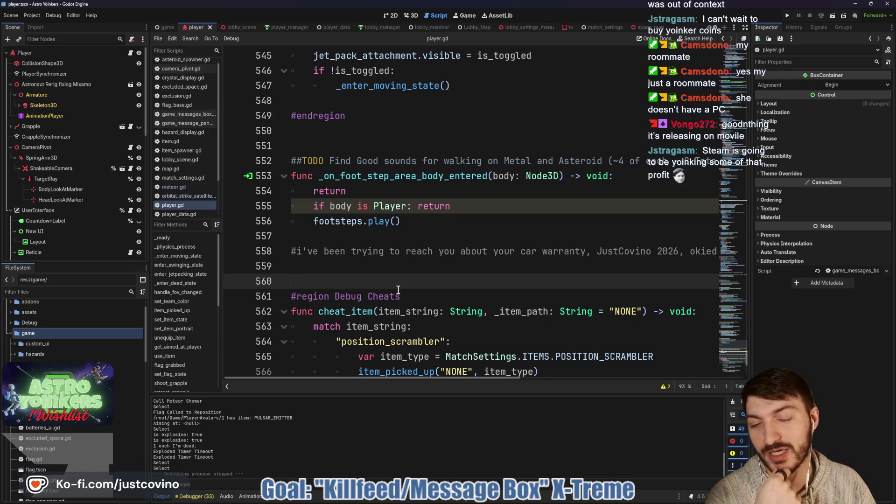
pyautogui.click(369, 272)
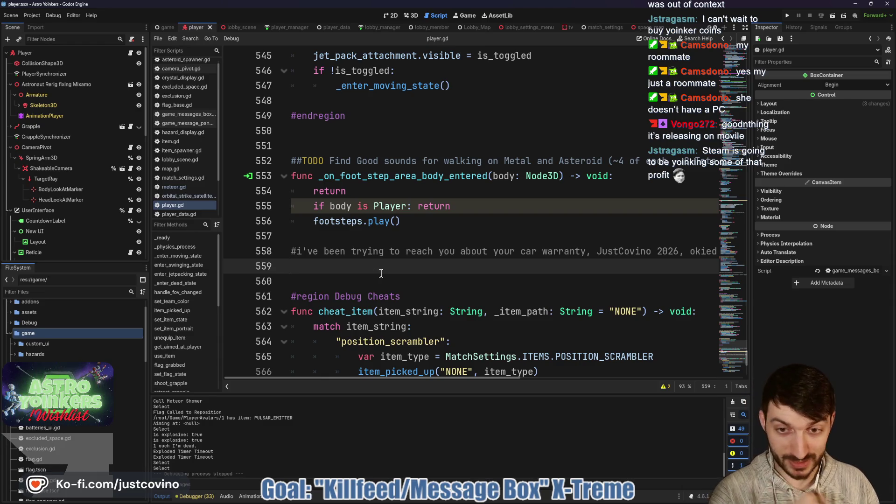
pyautogui.click(382, 238)
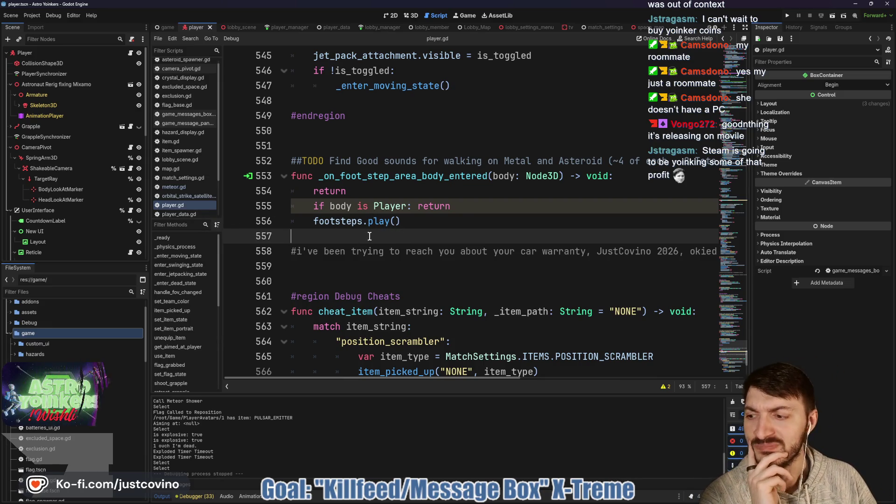
pyautogui.scroll(4, 366, 229)
pyautogui.scroll(4, 367, 229)
pyautogui.click(346, 236)
pyautogui.scroll(5, 346, 241)
pyautogui.scroll(8, 357, 228)
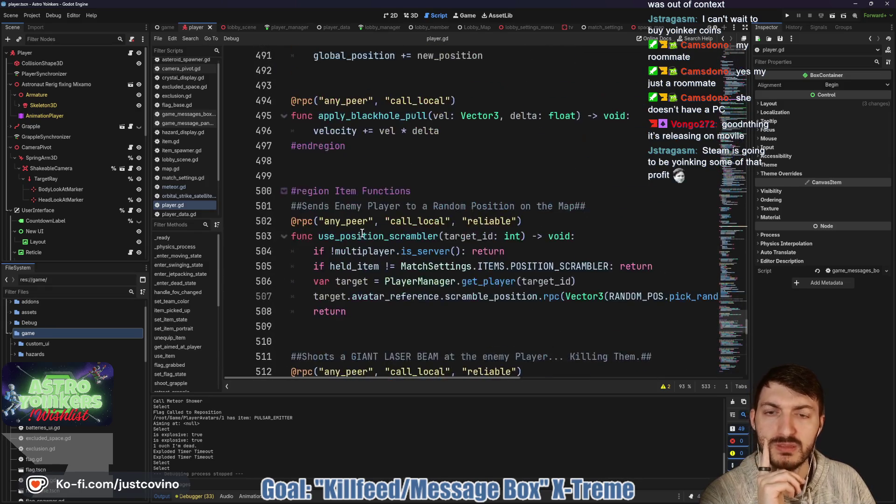
pyautogui.click(371, 204)
pyautogui.scroll(1, 370, 204)
pyautogui.scroll(11, 370, 204)
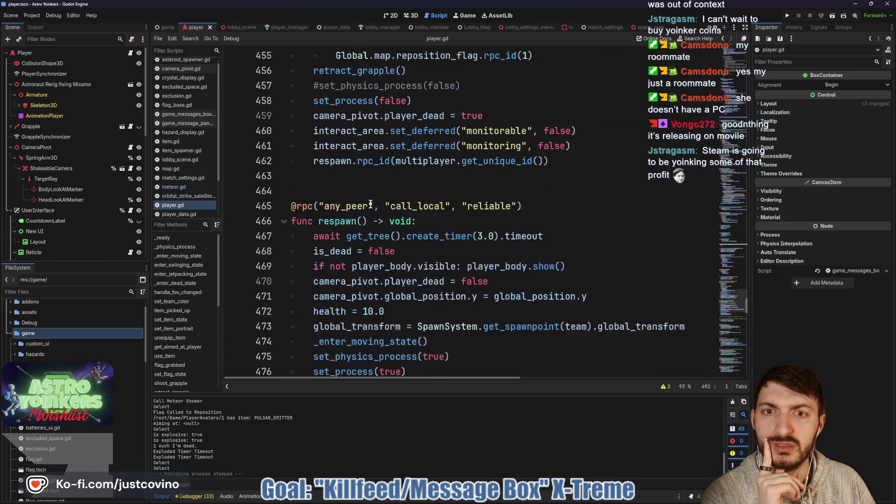
pyautogui.scroll(1, 369, 192)
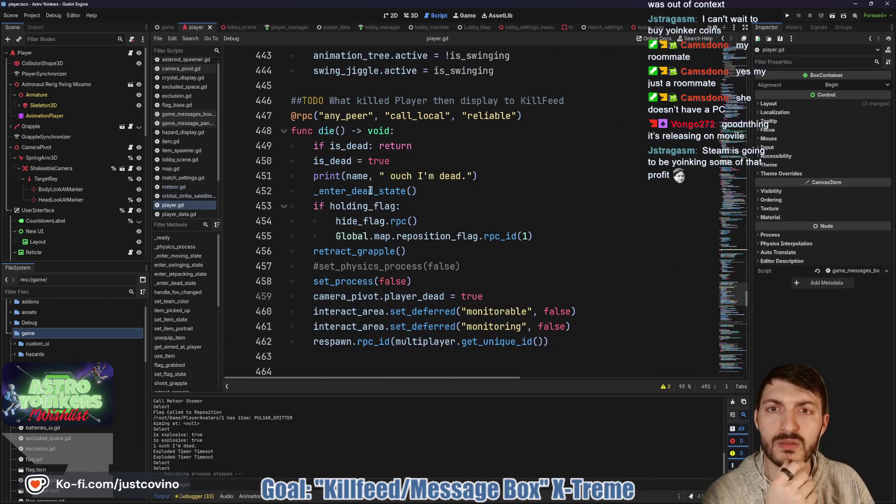
pyautogui.doubleClick(326, 130)
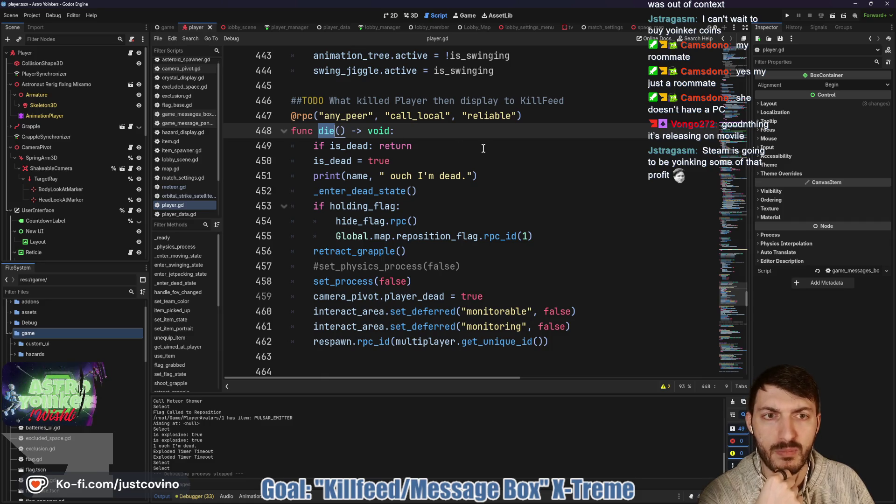
pyautogui.moveTo(525, 100); pyautogui.dragTo(564, 101)
pyautogui.hotkey('shift', 'Home')
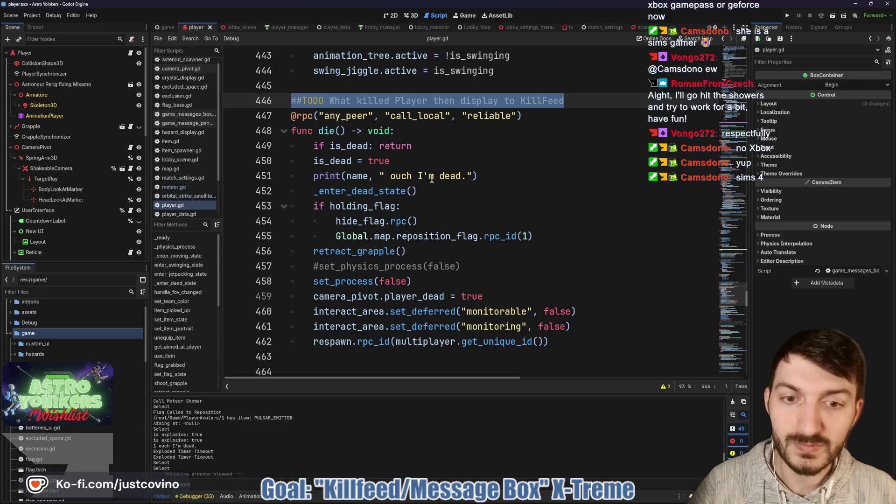
pyautogui.click(401, 206)
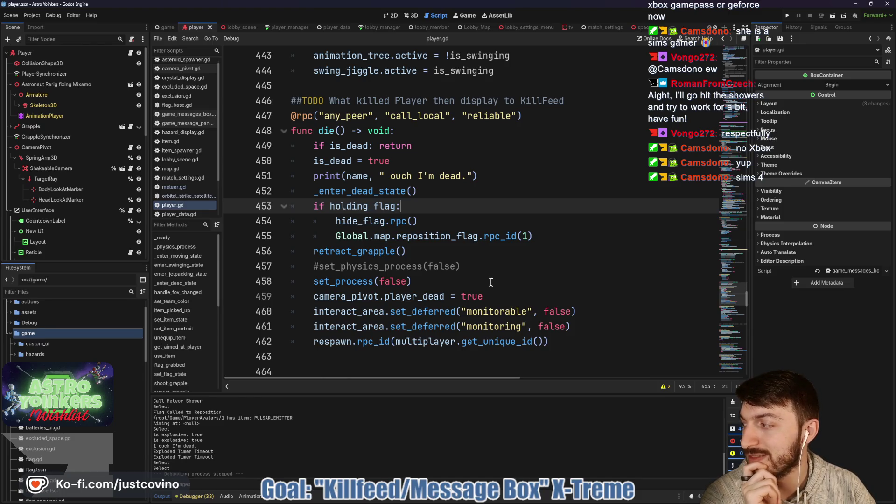
pyautogui.click(486, 268)
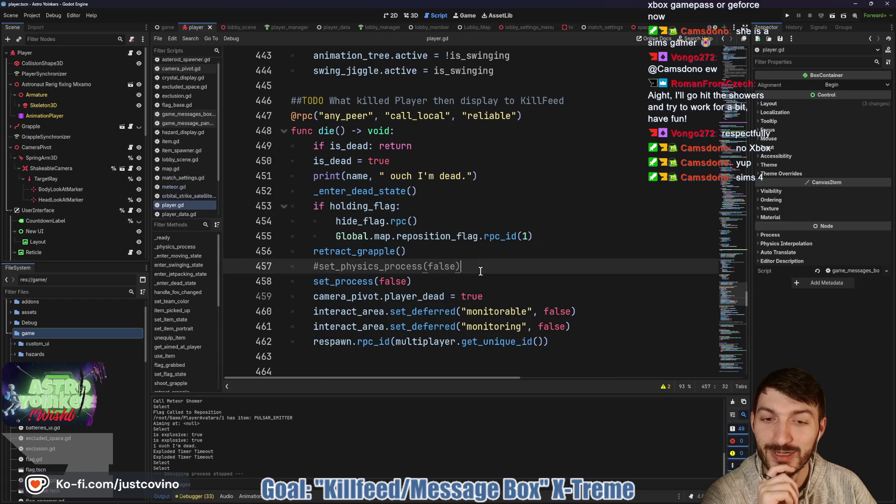
pyautogui.scroll(-3, 483, 273)
pyautogui.scroll(-5, 483, 273)
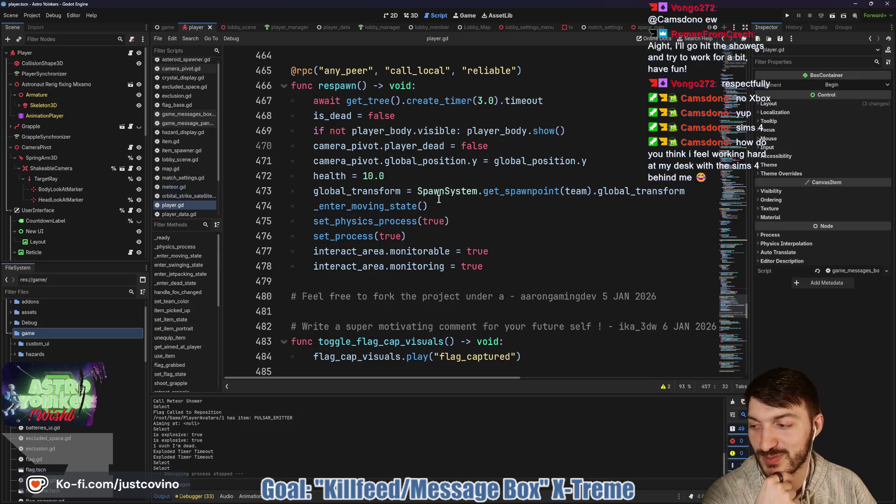
pyautogui.click(443, 279)
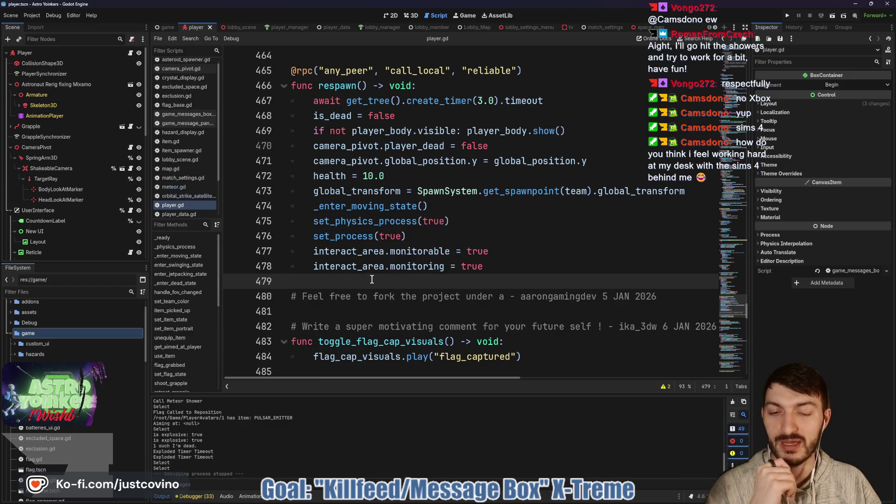
pyautogui.scroll(-2, 377, 291)
pyautogui.scroll(-1, 377, 291)
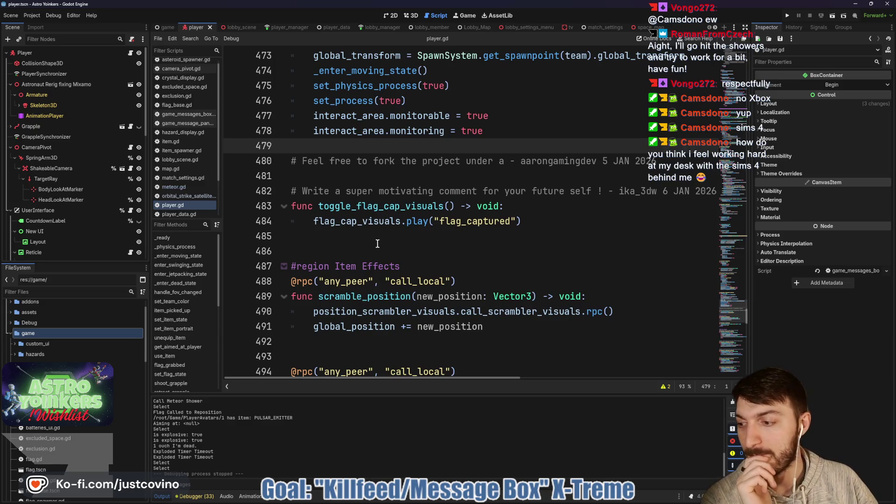
pyautogui.click(377, 243)
pyautogui.scroll(-2, 377, 243)
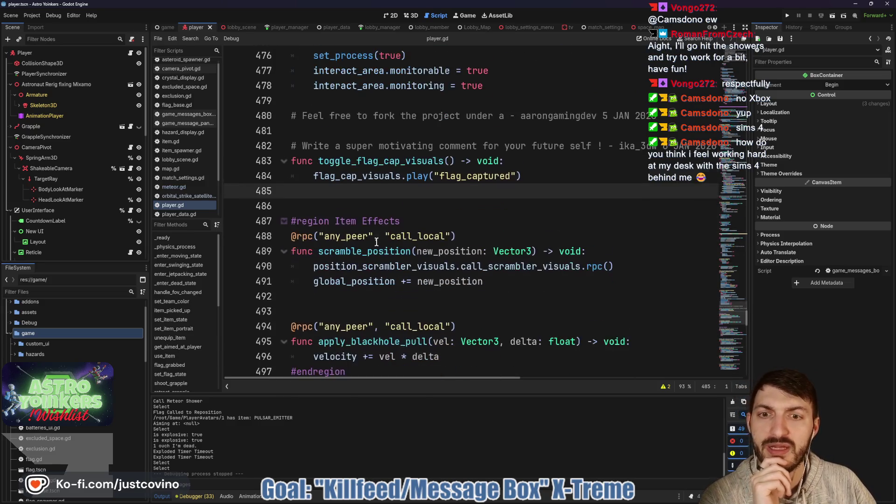
pyautogui.scroll(-3, 377, 242)
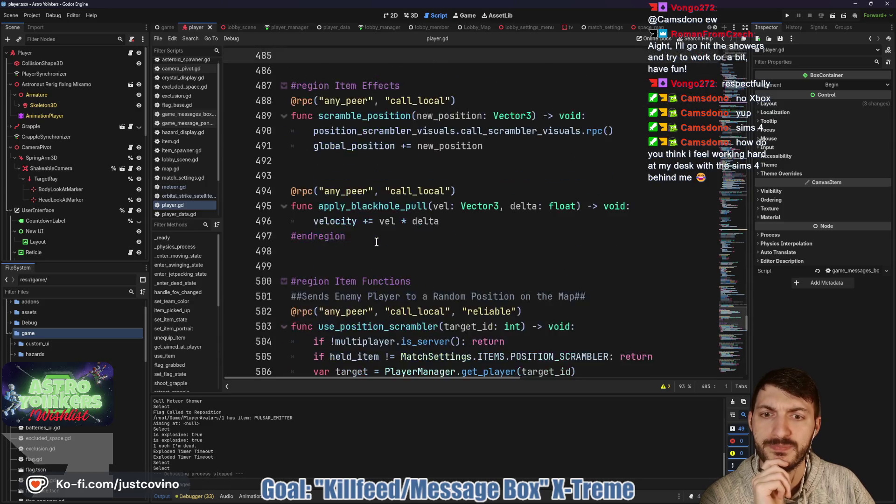
pyautogui.scroll(10, 398, 277)
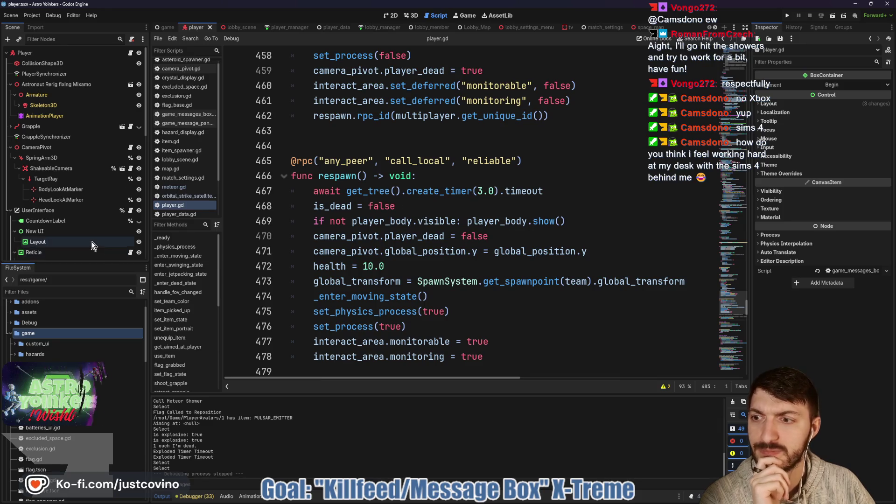
pyautogui.scroll(-2, 91, 241)
pyautogui.scroll(-1, 93, 228)
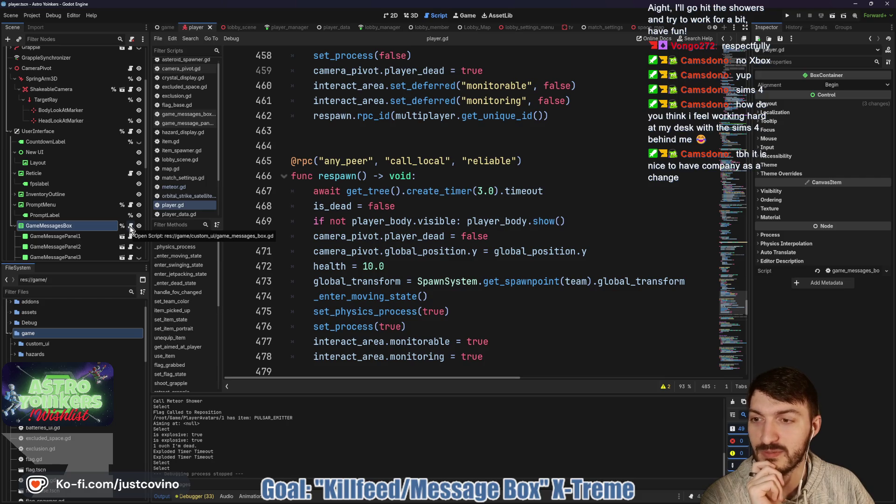
pyautogui.click(130, 226)
# - Give display_new_message a 'message: String' parameter, pass message to set_label, drop '#for testing', and save
pyautogui.click(362, 260)
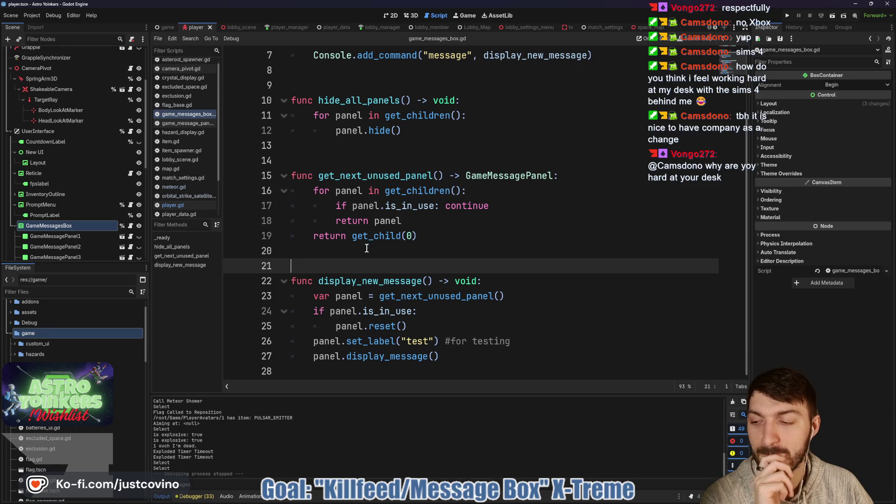
pyautogui.click(365, 249)
pyautogui.scroll(2, 366, 247)
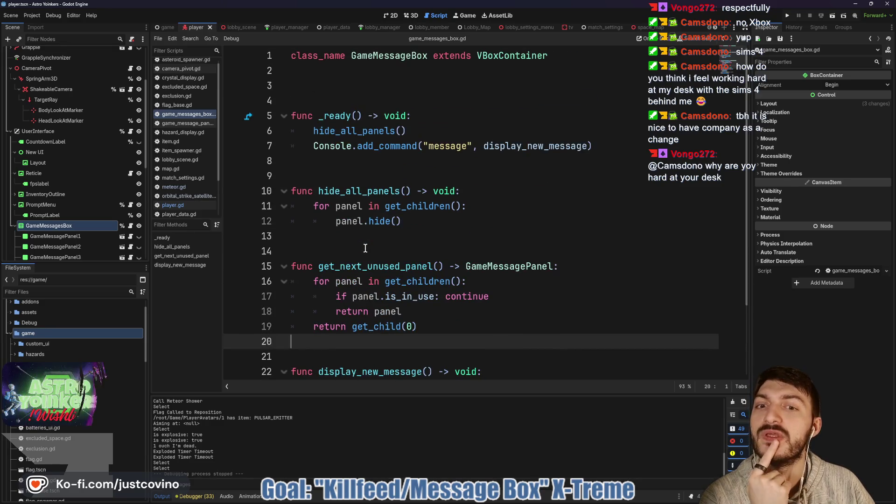
pyautogui.scroll(-2, 374, 254)
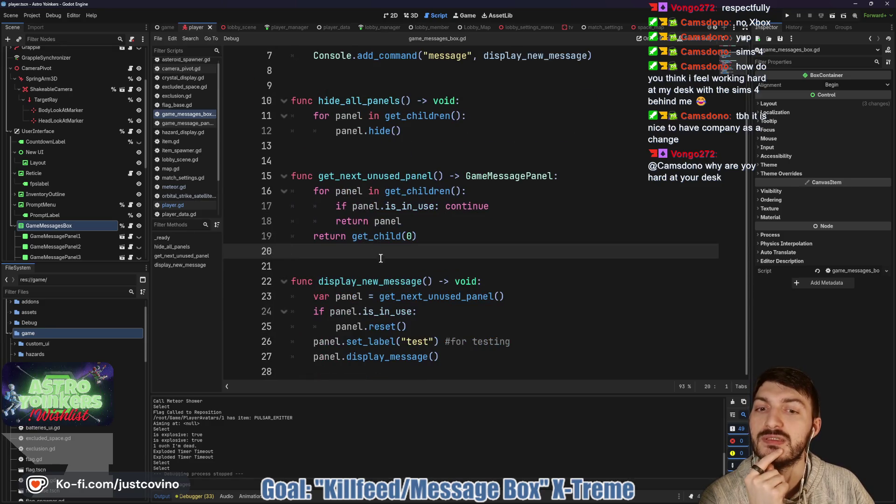
pyautogui.click(426, 281)
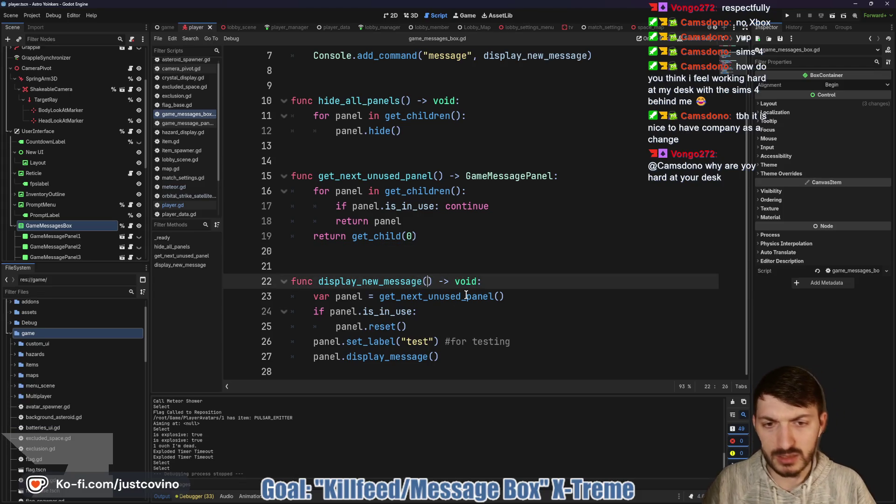
pyautogui.write('te')
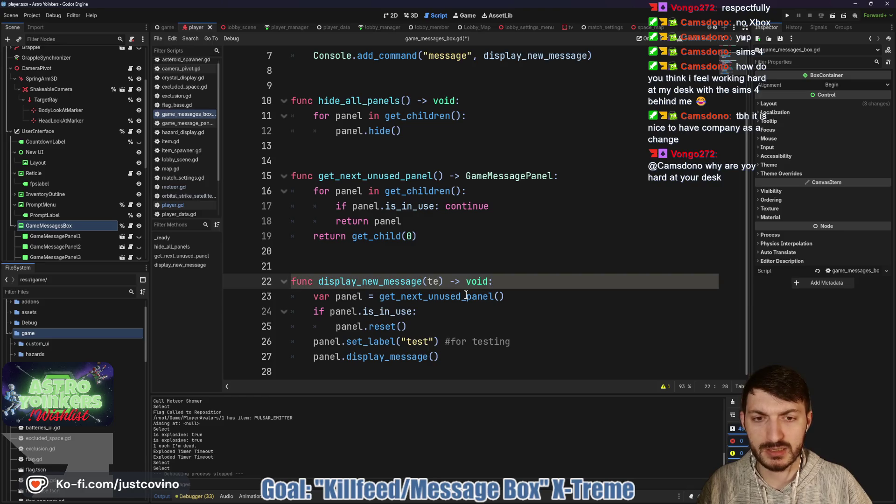
pyautogui.write('message: S')
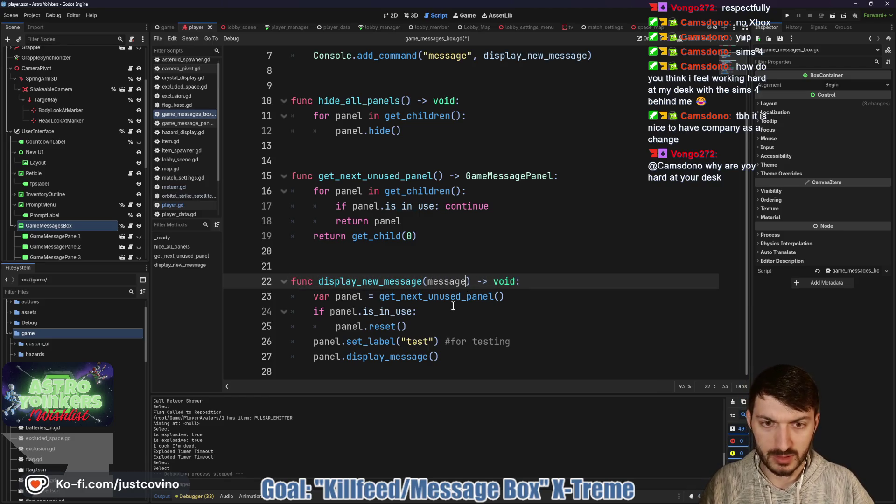
pyautogui.write('tring')
pyautogui.moveTo(433, 341); pyautogui.dragTo(402, 340)
pyautogui.write('message')
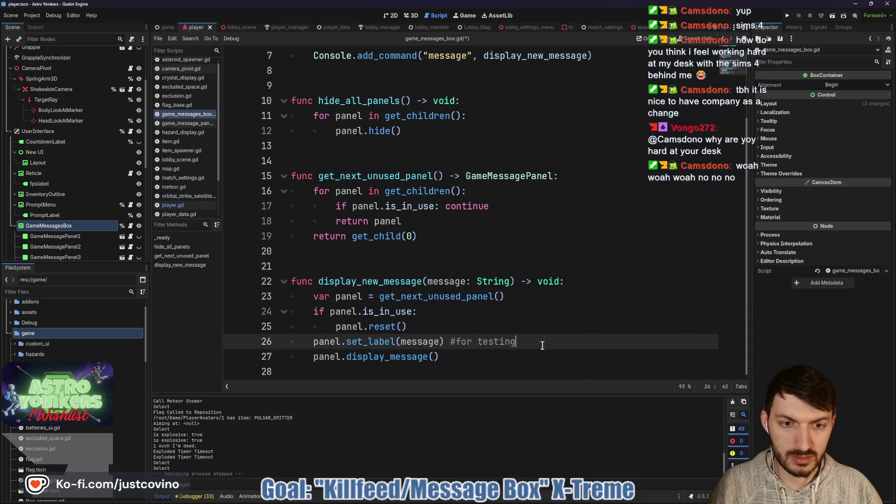
pyautogui.moveTo(515, 342); pyautogui.dragTo(444, 341)
pyautogui.press('BackSpace')
pyautogui.hotkey('ctrl', 's')
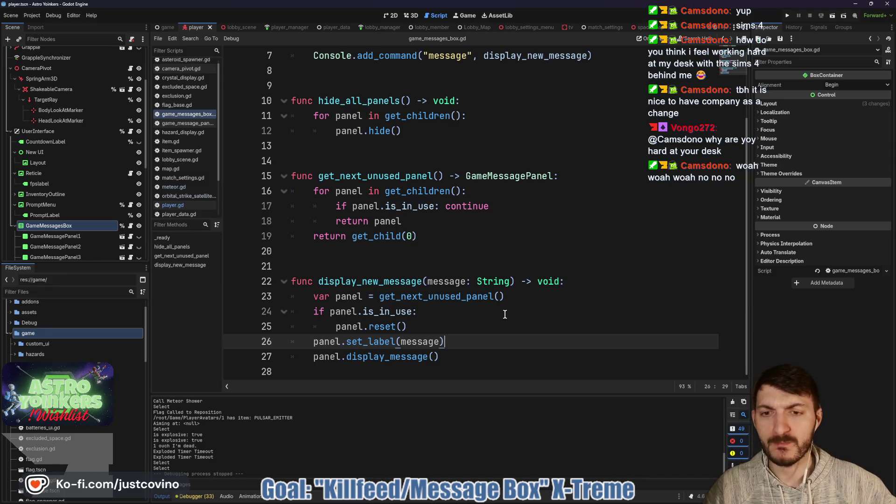
# - Select the display_new_message function name in game_messages_box.gd
pyautogui.scroll(2, 433, 231)
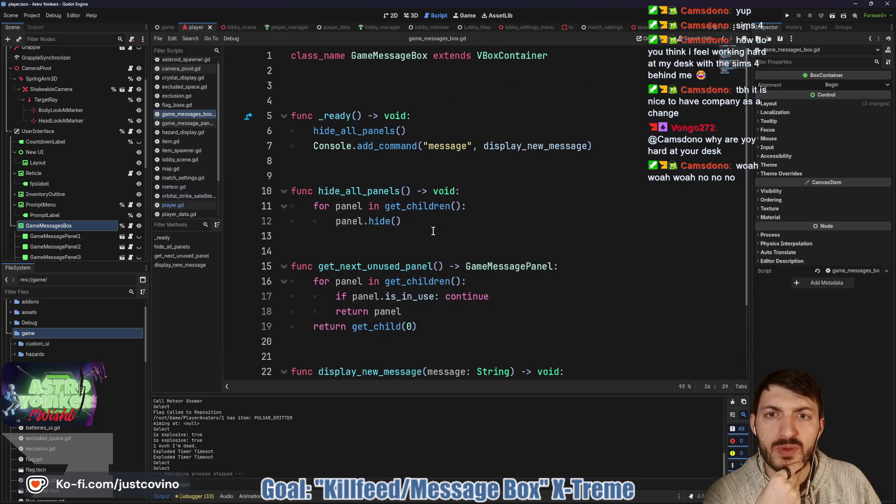
pyautogui.scroll(-2, 433, 231)
pyautogui.doubleClick(420, 281)
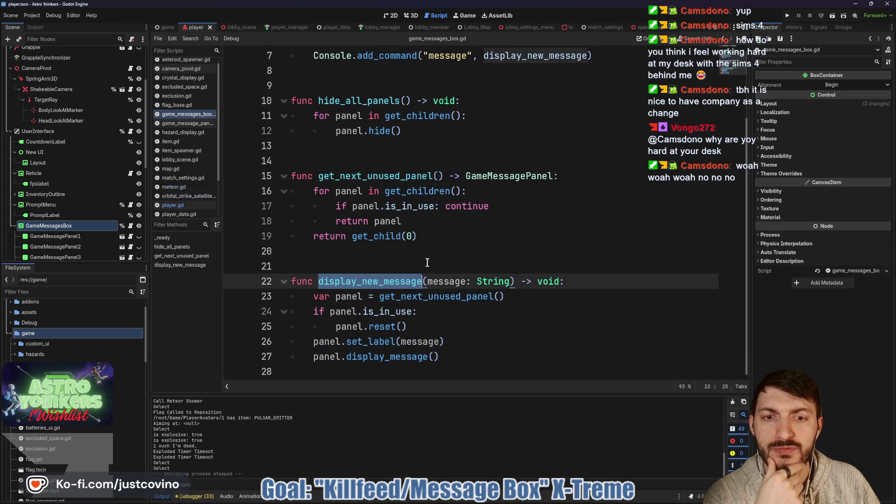
# - Switch to player_manager.gd and read through its top lines and the map_ready signal
pyautogui.click(280, 27)
pyautogui.scroll(7, 432, 229)
pyautogui.scroll(-4, 435, 238)
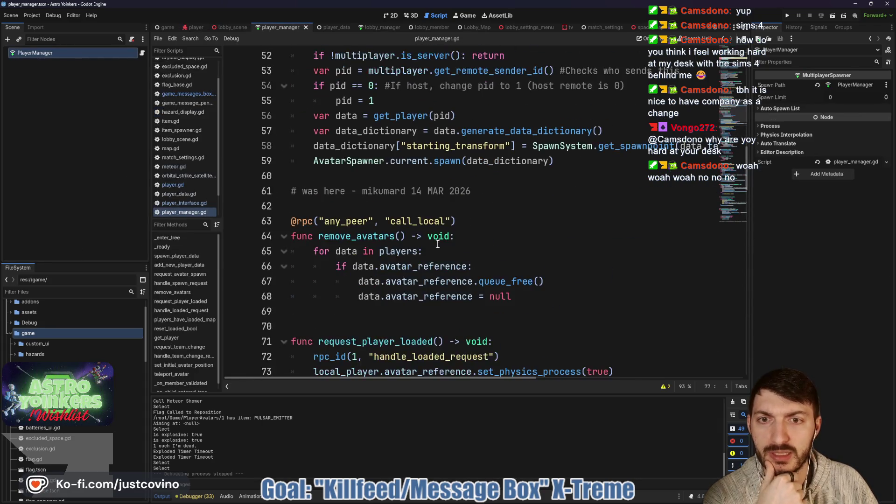
pyautogui.scroll(10, 435, 242)
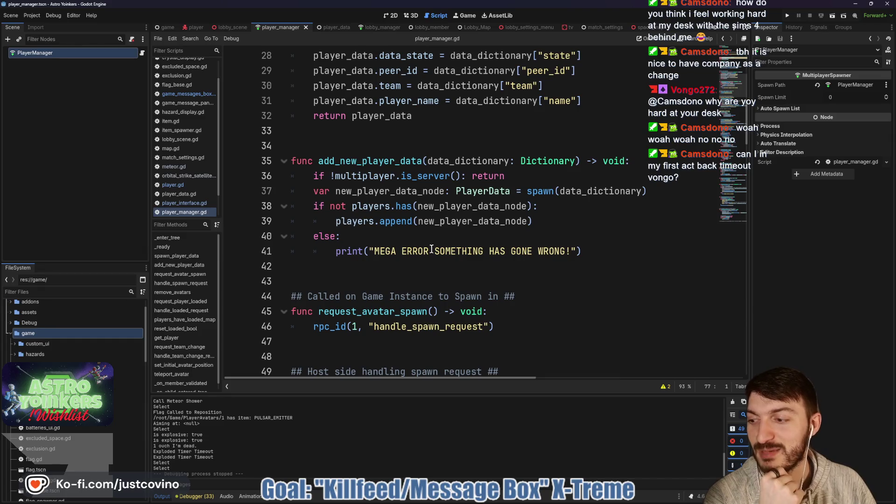
pyautogui.click(404, 275)
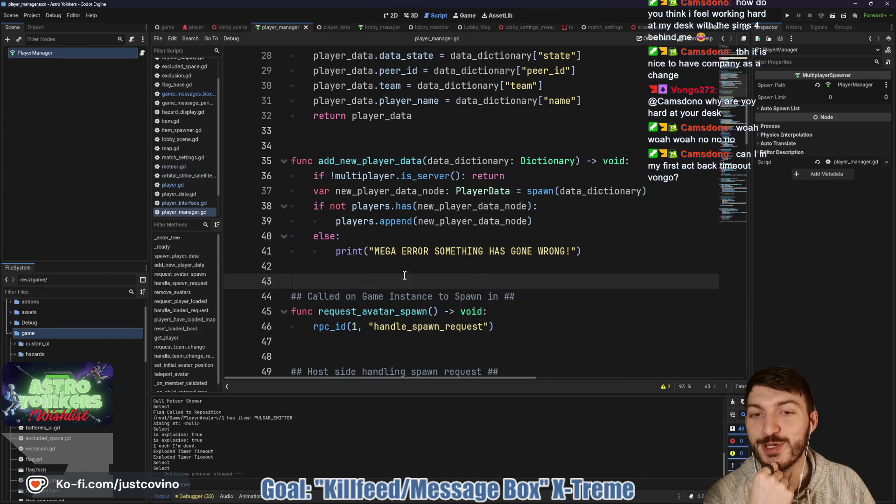
pyautogui.scroll(6, 404, 276)
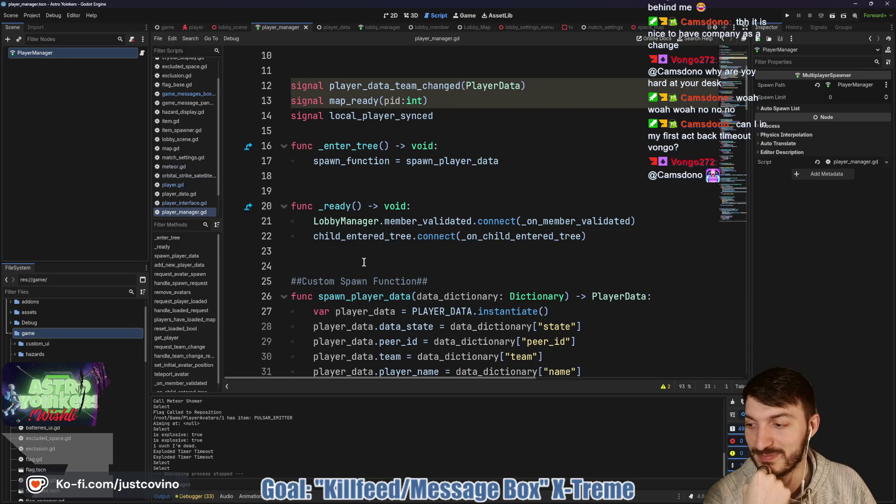
pyautogui.click(353, 260)
pyautogui.scroll(3, 353, 257)
pyautogui.click(448, 237)
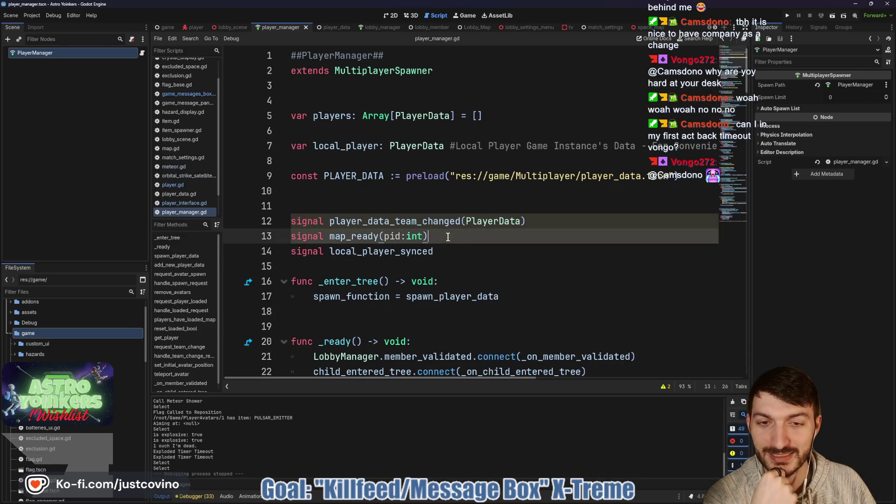
pyautogui.click(373, 192)
pyautogui.click(357, 163)
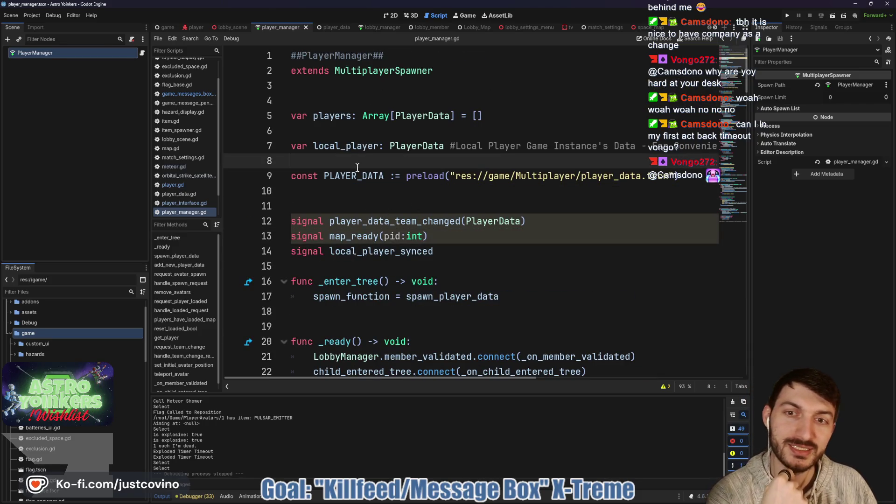
pyautogui.click(350, 127)
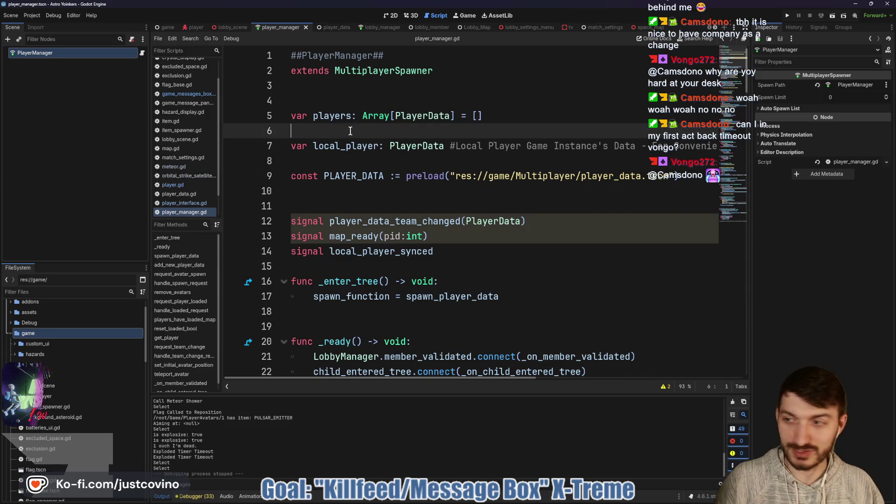
pyautogui.click(321, 99)
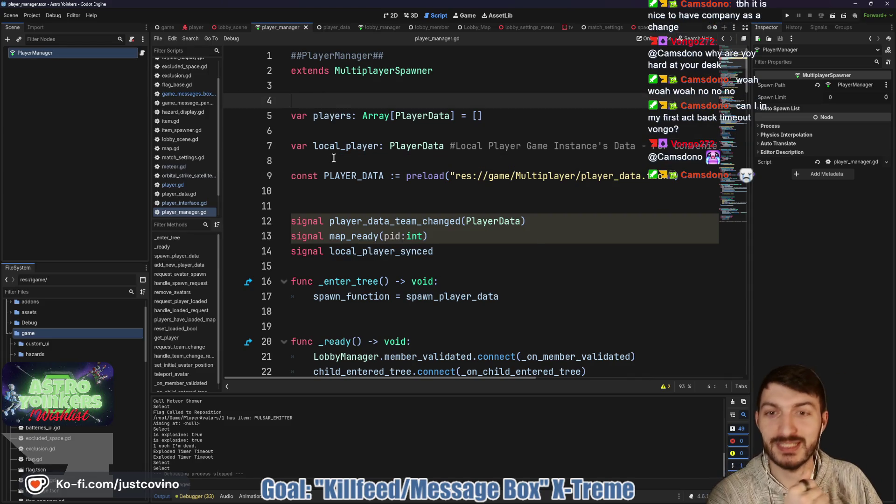
# - Look further down player_manager.gd around line 34, then return to player.gd's die function
pyautogui.scroll(-4, 385, 221)
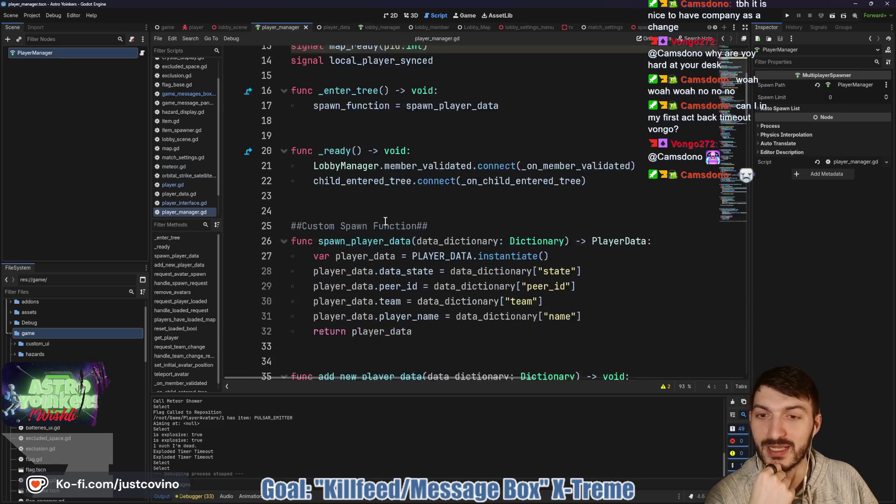
pyautogui.scroll(-5, 386, 220)
pyautogui.scroll(2, 377, 211)
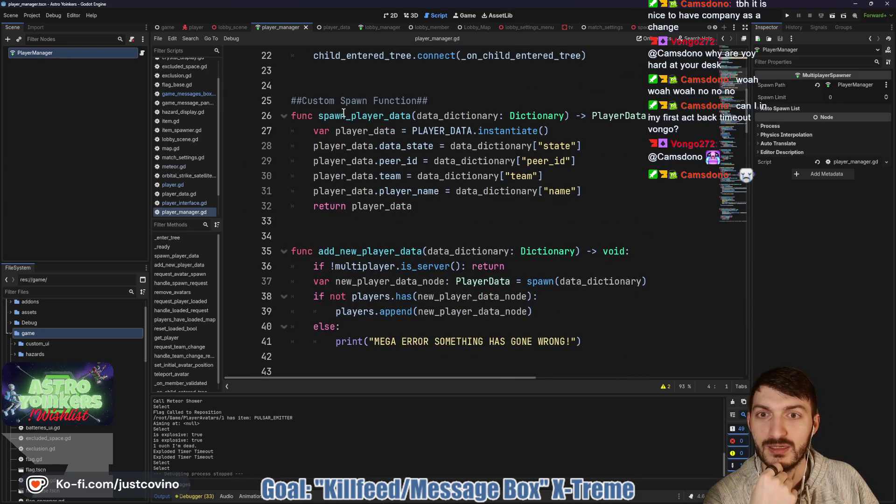
pyautogui.click(457, 101)
pyautogui.click(409, 236)
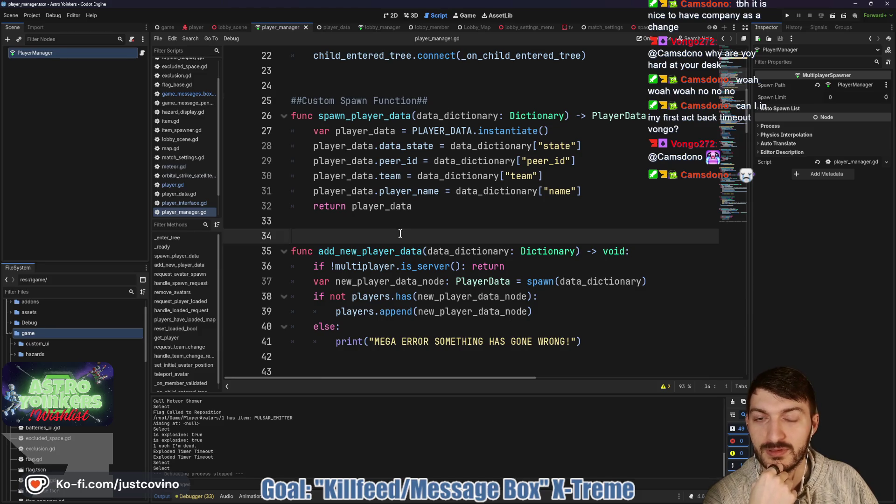
pyautogui.scroll(-5, 407, 229)
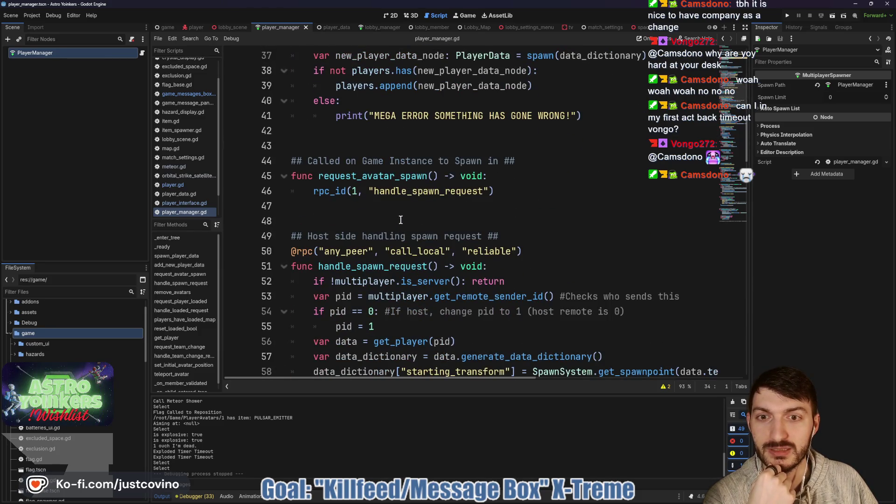
pyautogui.scroll(-2, 401, 220)
pyautogui.scroll(-7, 390, 130)
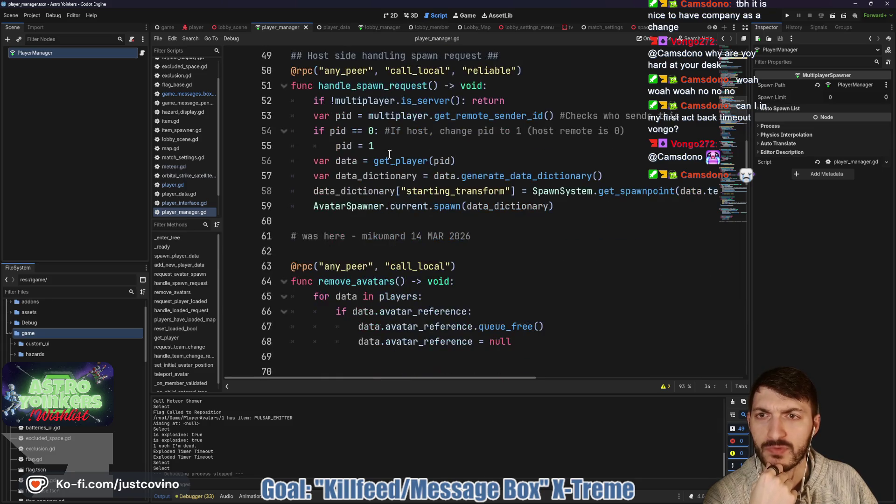
pyautogui.click(196, 27)
pyautogui.scroll(4, 427, 217)
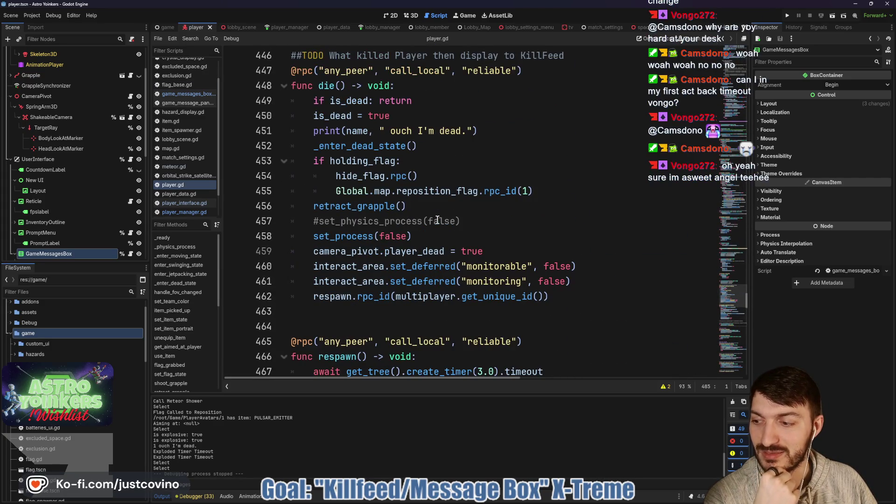
# - Select the die function name on player.gd line 448 and search the whole project for it
pyautogui.scroll(2, 591, 202)
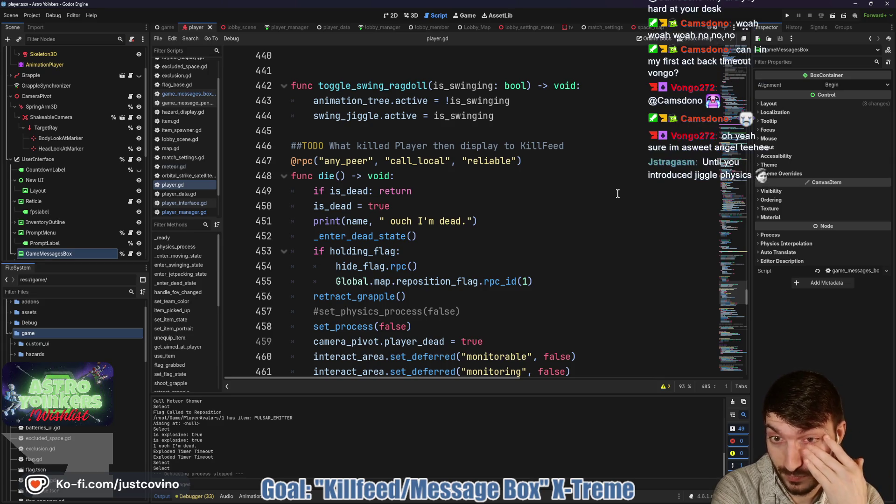
pyautogui.doubleClick(329, 175)
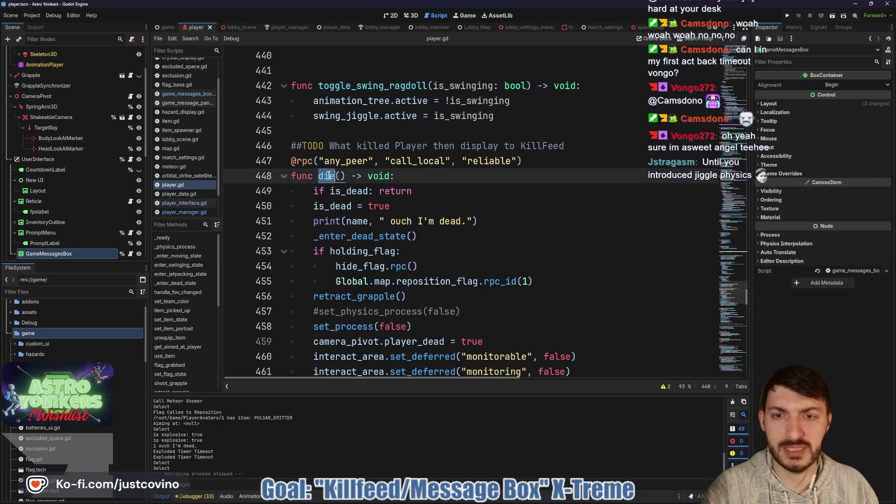
pyautogui.hotkey('ctrl', 'shift', 'f')
pyautogui.press('Return')
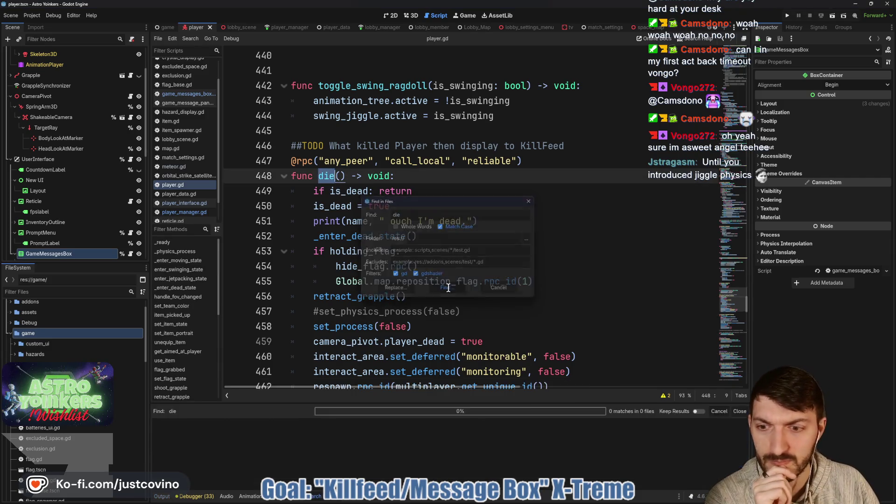
# - Jump to the body.die.rpc() call on line 24 of meteor.gd from the search results
pyautogui.click(275, 444)
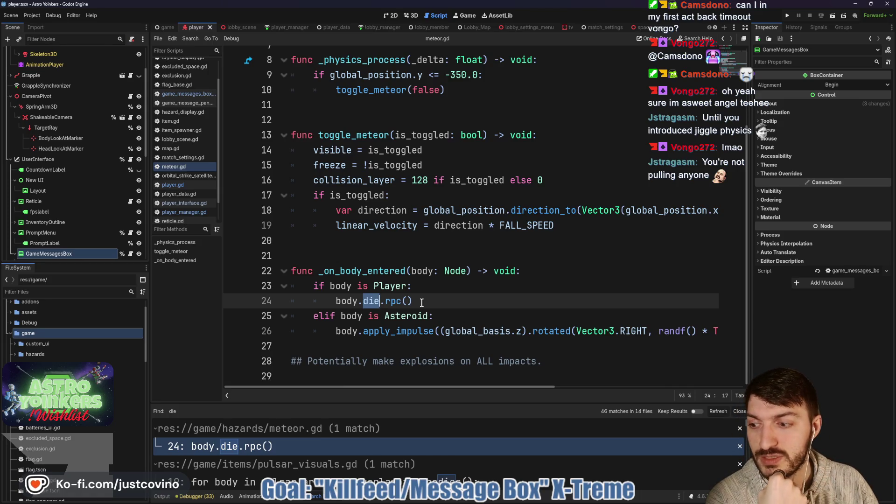
pyautogui.click(421, 302)
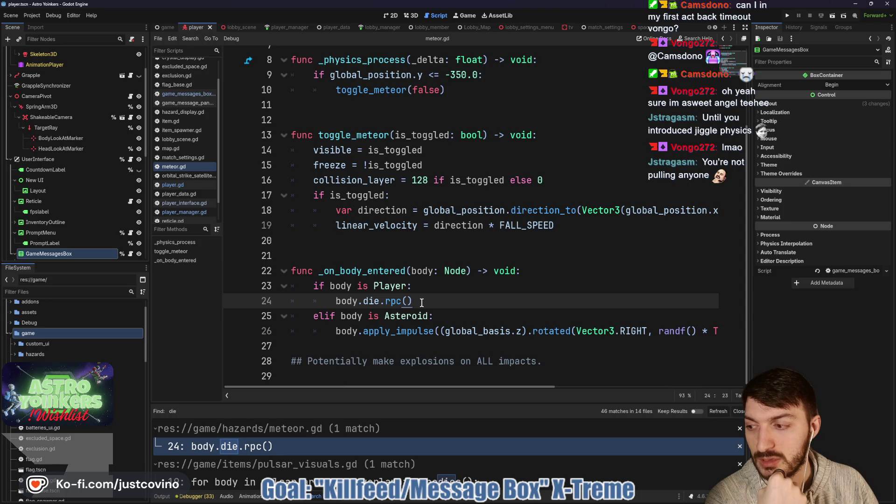
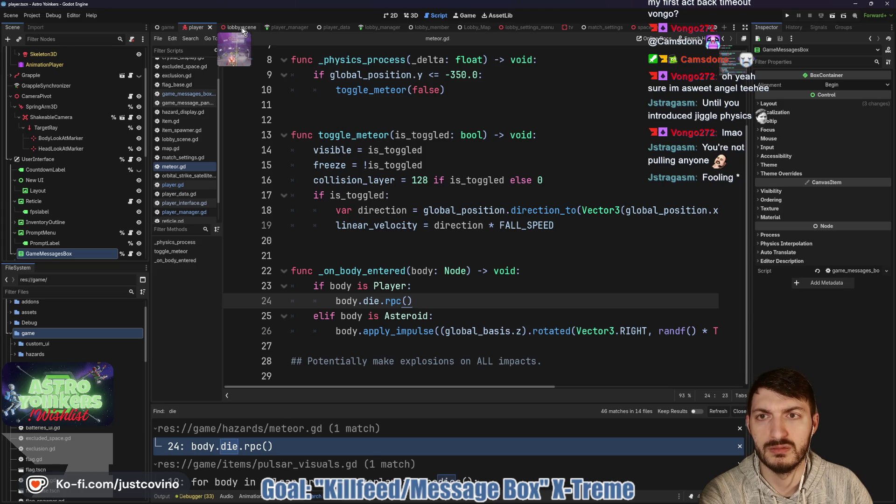
# - Switch to player_manager.gd and scroll to the add_new_player_data function
pyautogui.click(280, 27)
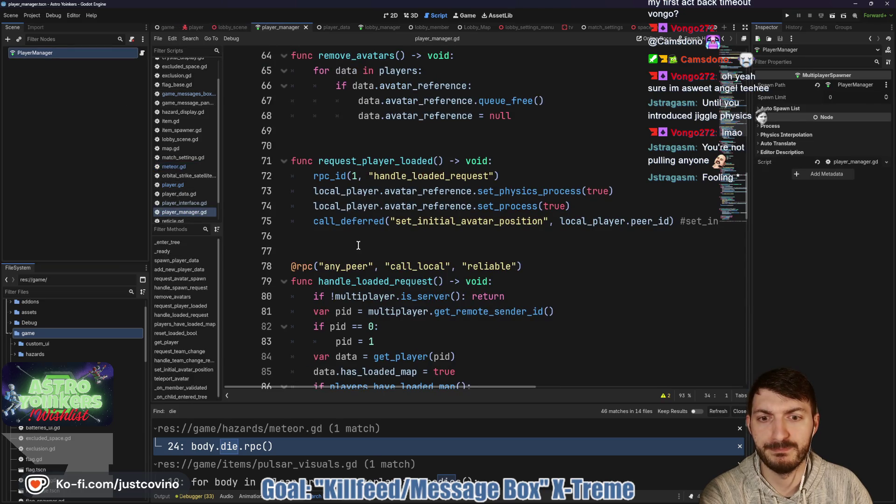
pyautogui.scroll(-8, 358, 246)
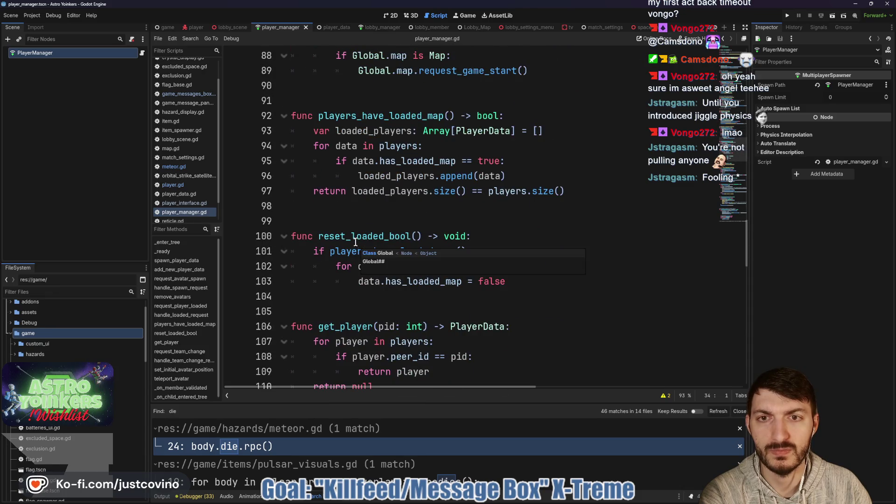
pyautogui.scroll(-6, 354, 240)
pyautogui.scroll(-11, 354, 240)
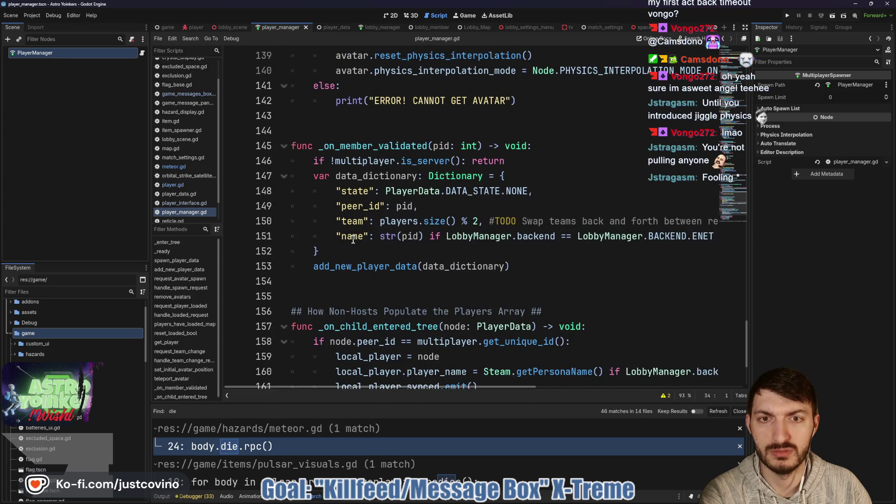
pyautogui.scroll(20, 354, 239)
pyautogui.scroll(17, 354, 240)
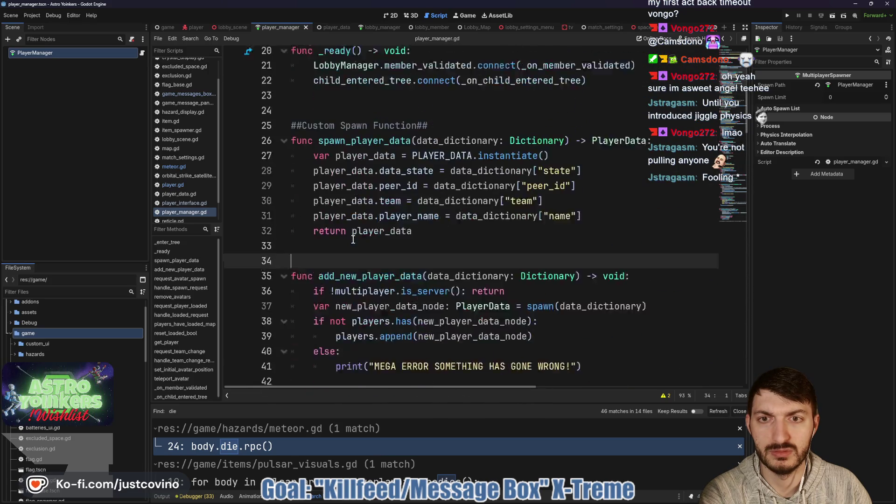
pyautogui.scroll(-5, 354, 240)
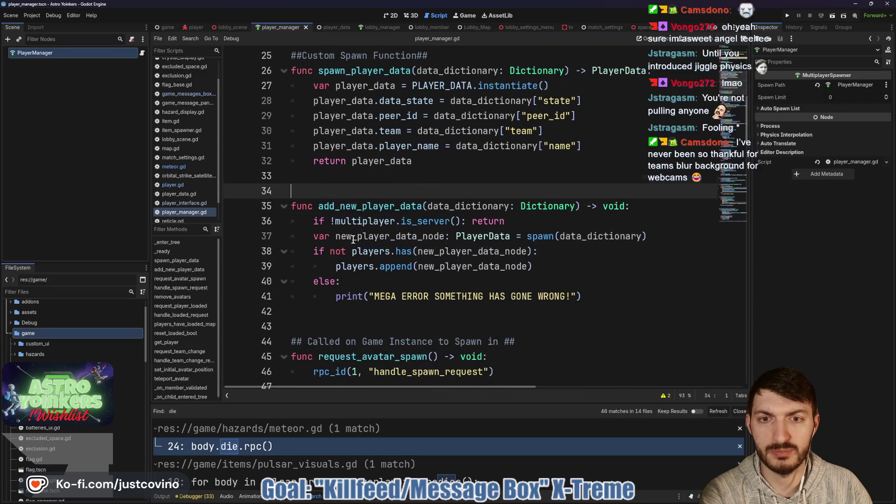
pyautogui.scroll(-3, 353, 240)
# - Insert blank lines after add_new_player_data to make room for a new function
pyautogui.click(331, 191)
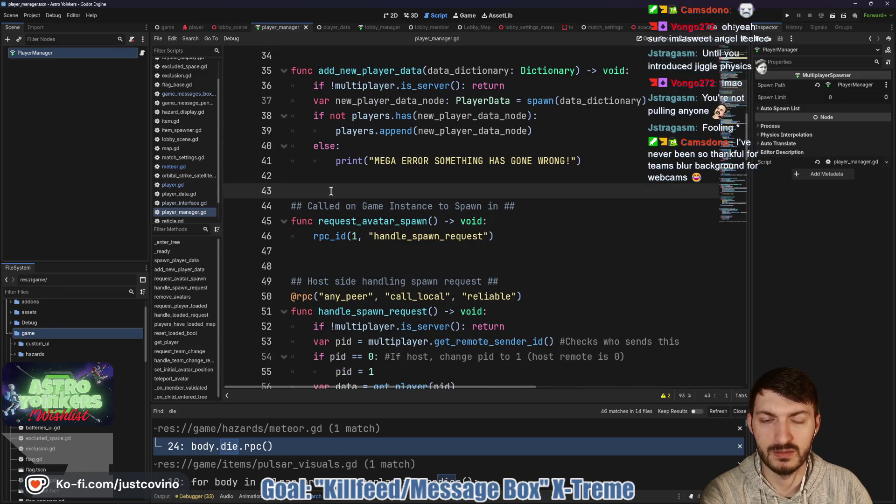
pyautogui.press('Return')
pyautogui.press('Return')
pyautogui.press('Return')
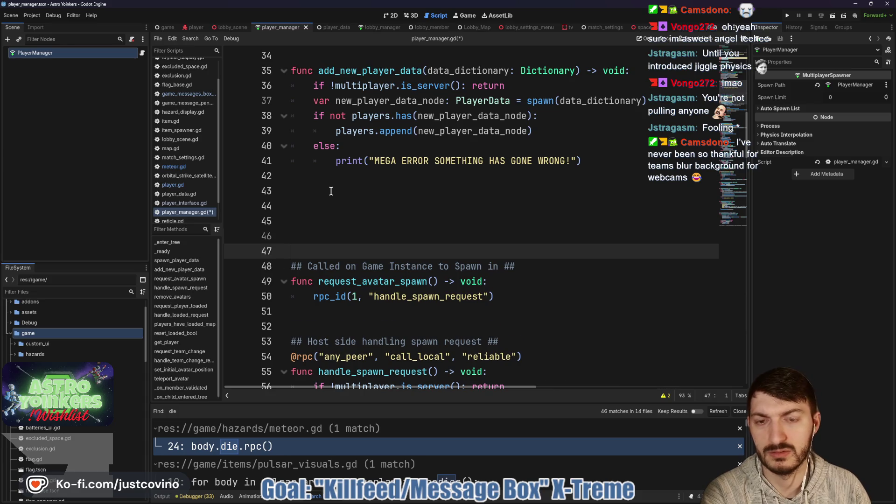
pyautogui.press('Up')
pyautogui.press('Up')
pyautogui.press('Up')
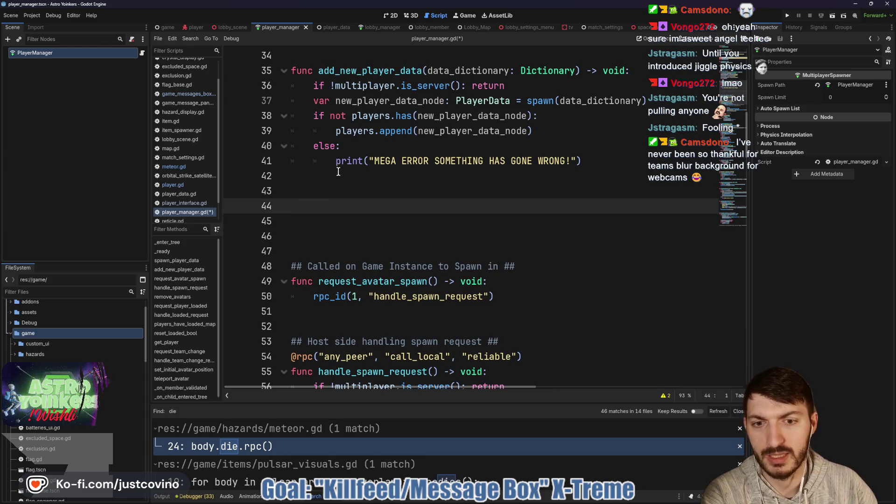
pyautogui.scroll(-2, 364, 174)
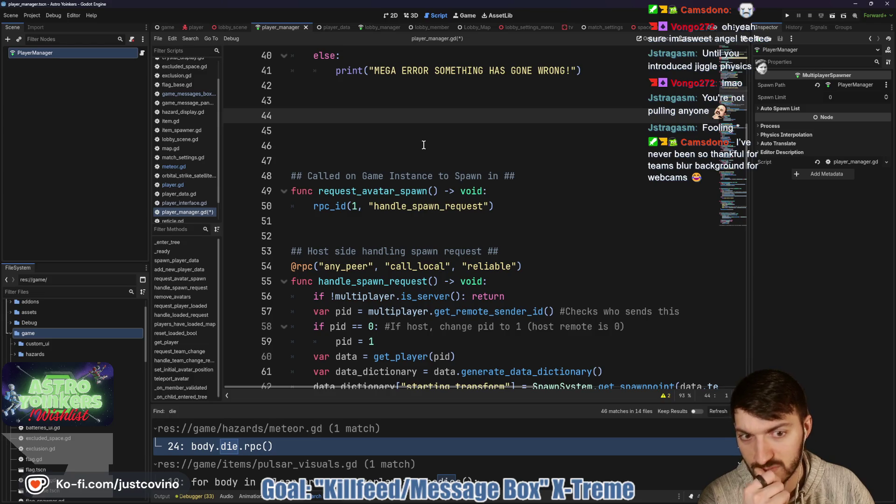
pyautogui.scroll(1, 425, 147)
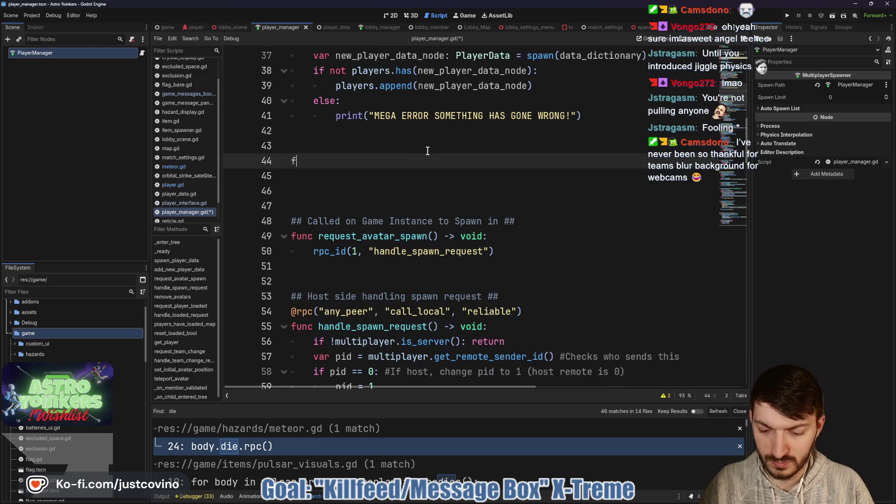
# - Write the signature func new_message_pop_up(message: String) -> void:
pyautogui.write('unc new_me')
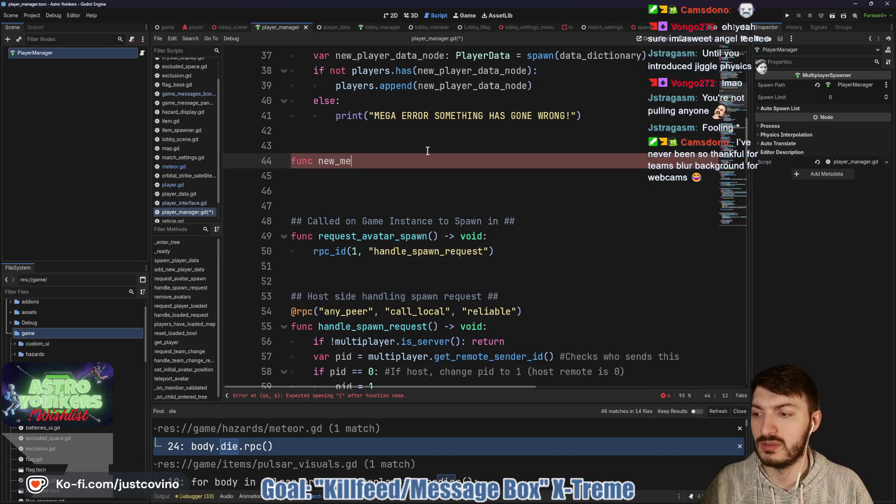
pyautogui.write('ssage_pop_up(m')
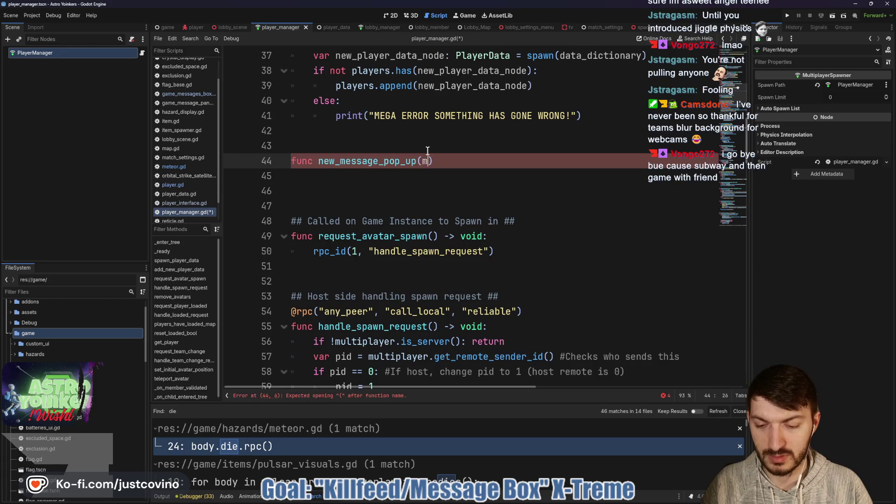
pyautogui.write('essage: String)')
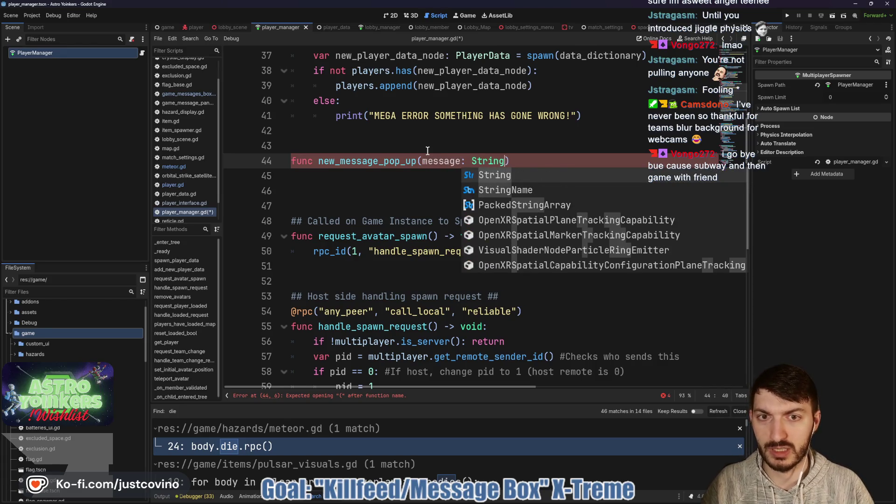
pyautogui.write(' ->')
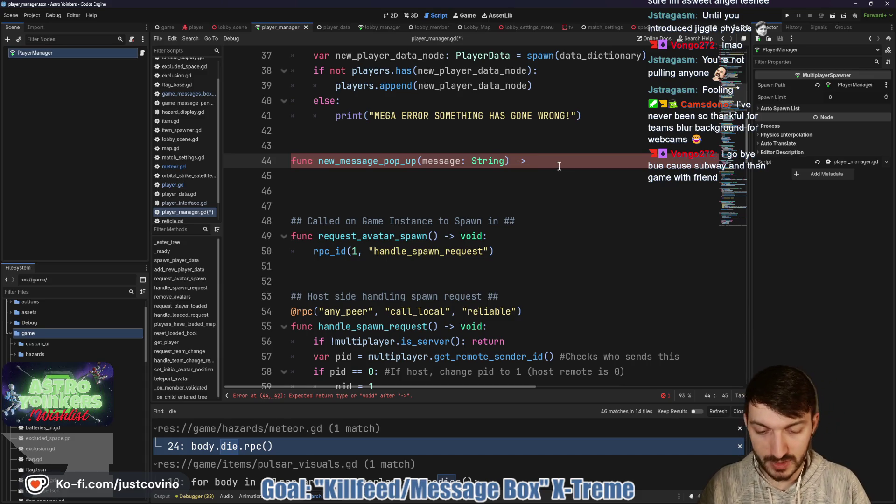
pyautogui.write('void:')
pyautogui.press('Return')
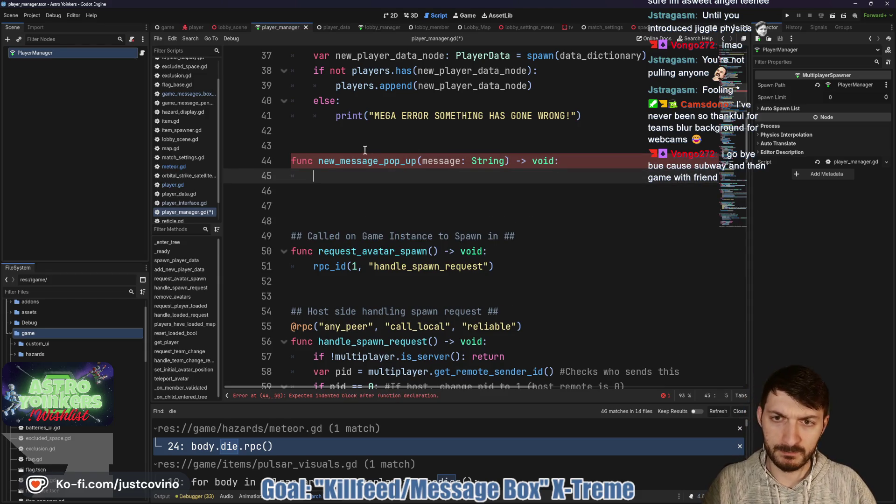
pyautogui.click(353, 149)
pyautogui.press('Return')
pyautogui.write('@rpc(')
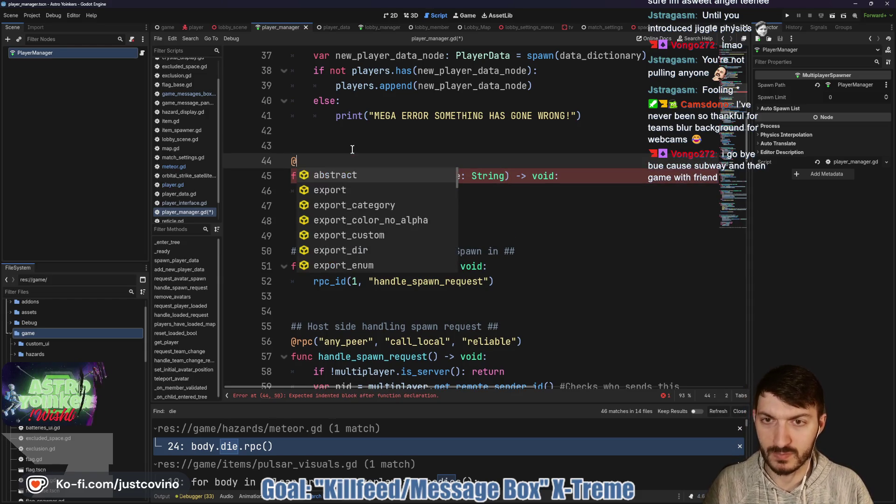
pyautogui.press('Return')
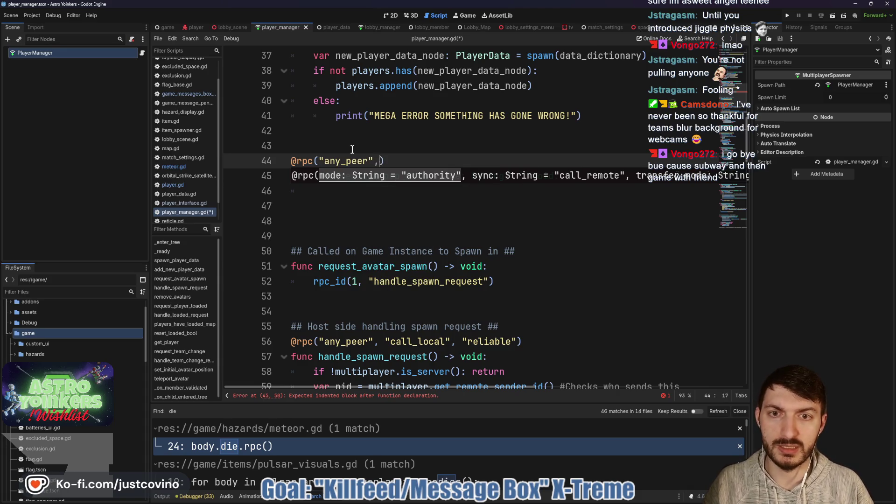
pyautogui.press('Down')
pyautogui.press('Down')
pyautogui.press('Return')
# - Start the function body with local_player.avatar_reference using autocomplete
pyautogui.click(338, 192)
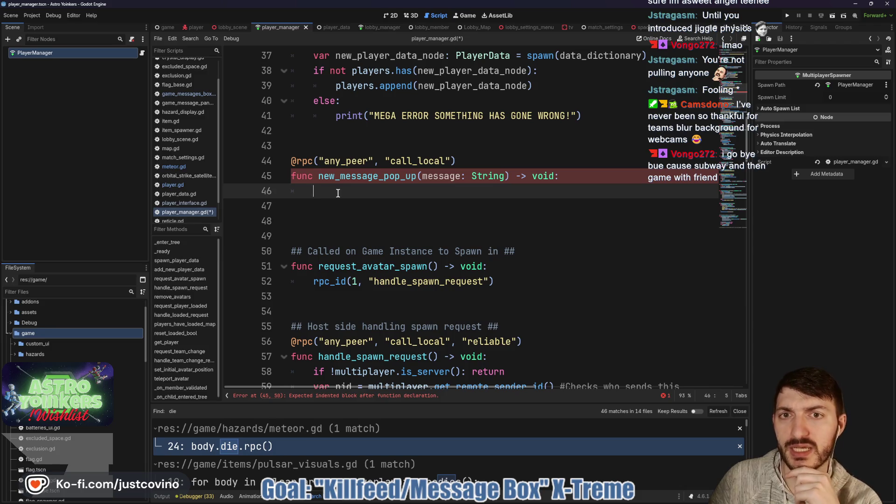
pyautogui.write('play')
pyautogui.press('BackSpace')
pyautogui.press('BackSpace')
pyautogui.press('BackSpace')
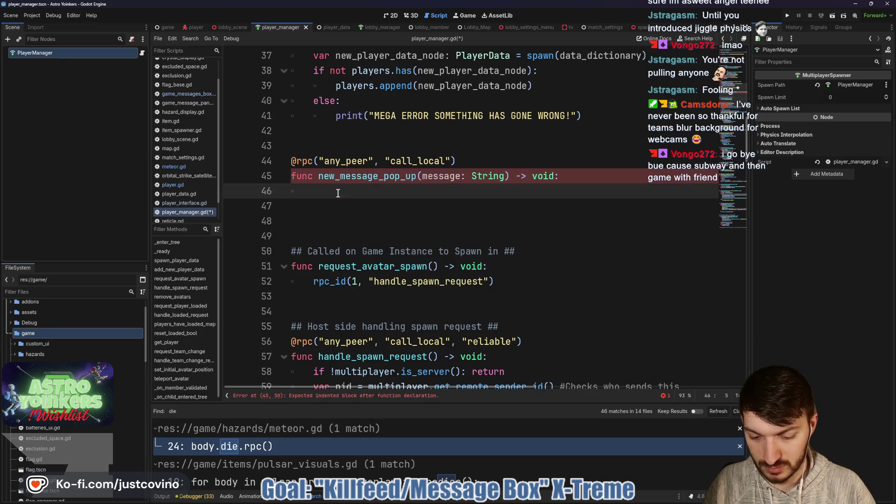
pyautogui.write('local')
pyautogui.press('Escape')
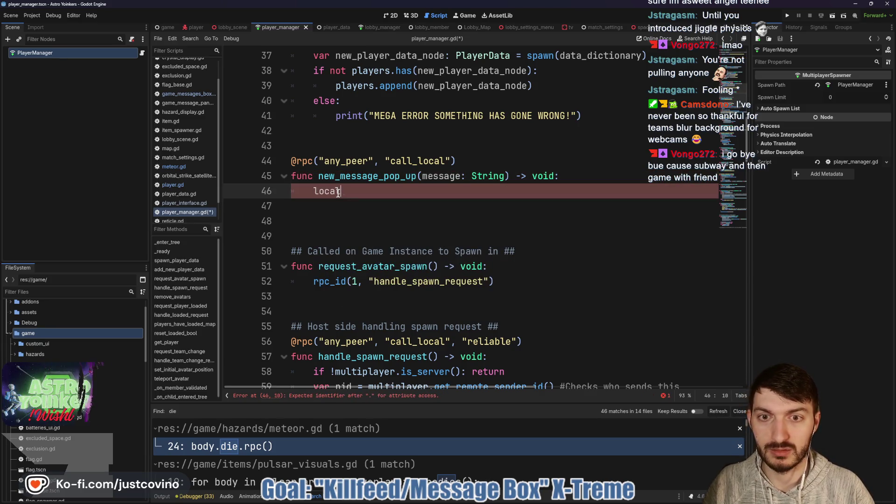
pyautogui.write('_pl')
pyautogui.press('Return')
pyautogui.write('.')
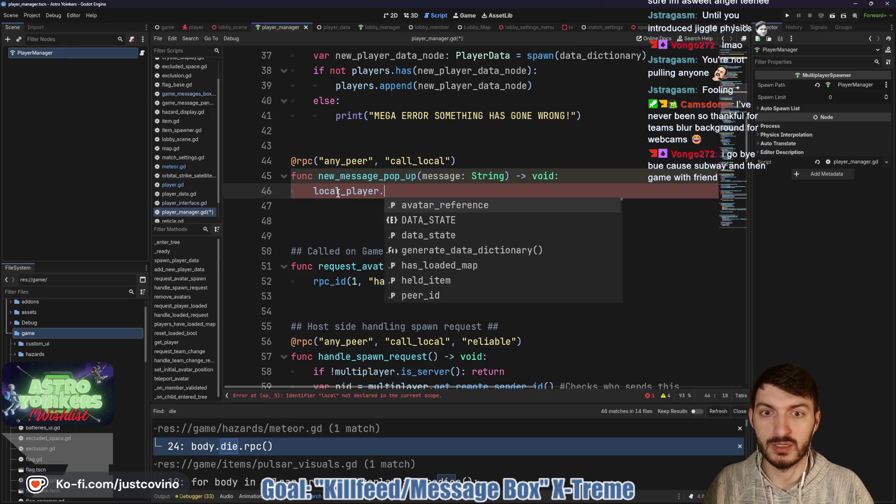
pyautogui.press('Return')
pyautogui.write('.us')
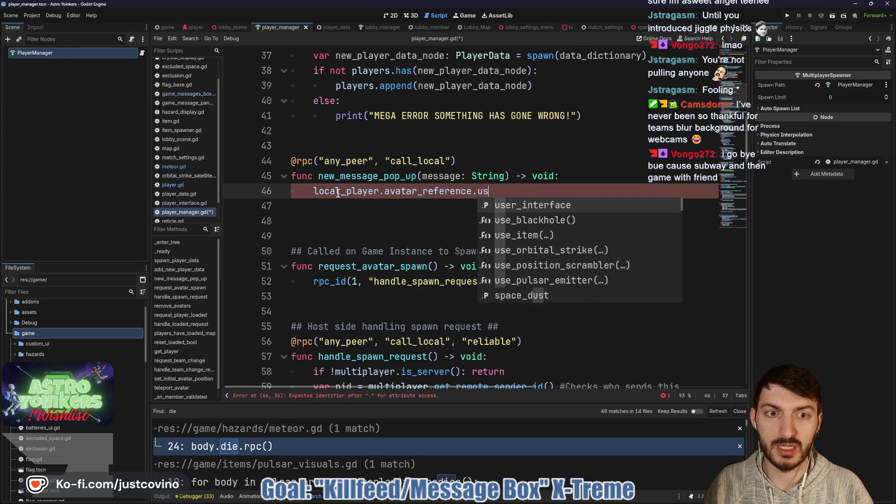
pyautogui.press('BackSpace')
pyautogui.press('BackSpace')
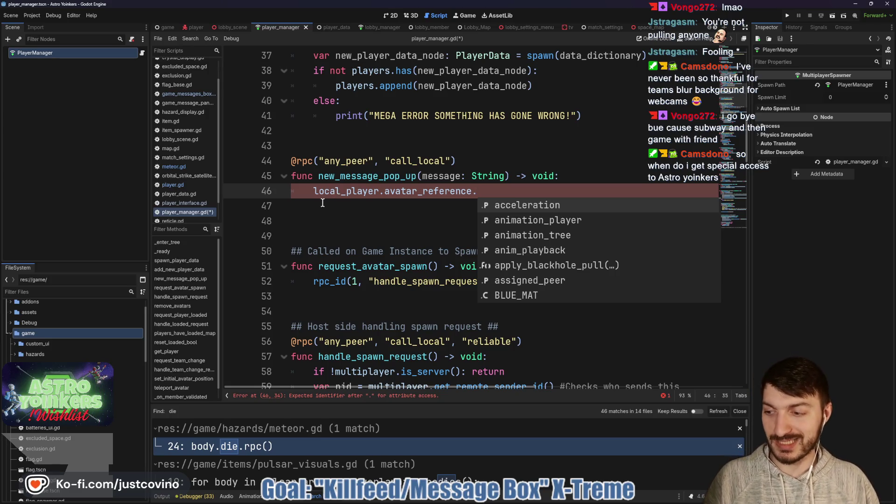
pyautogui.click(417, 191)
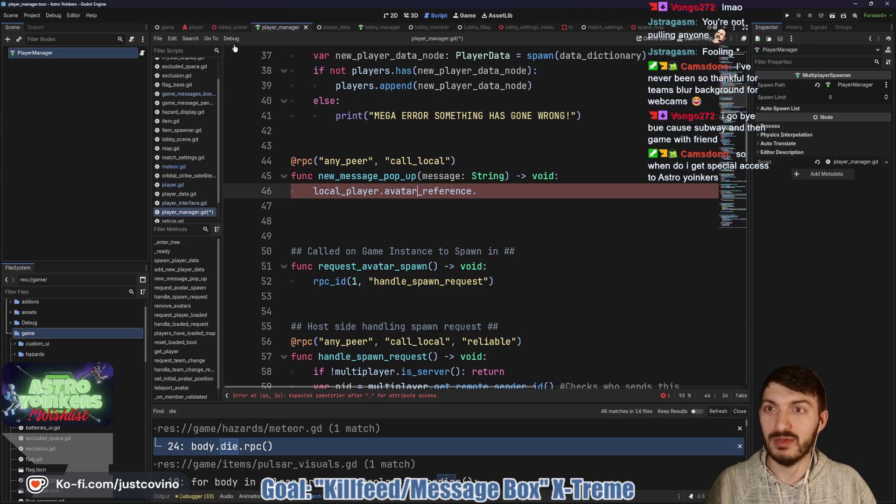
# - Review player.gd's die() and the display_new_message function in game_messages_box.gd
pyautogui.click(198, 26)
pyautogui.scroll(-1, 110, 243)
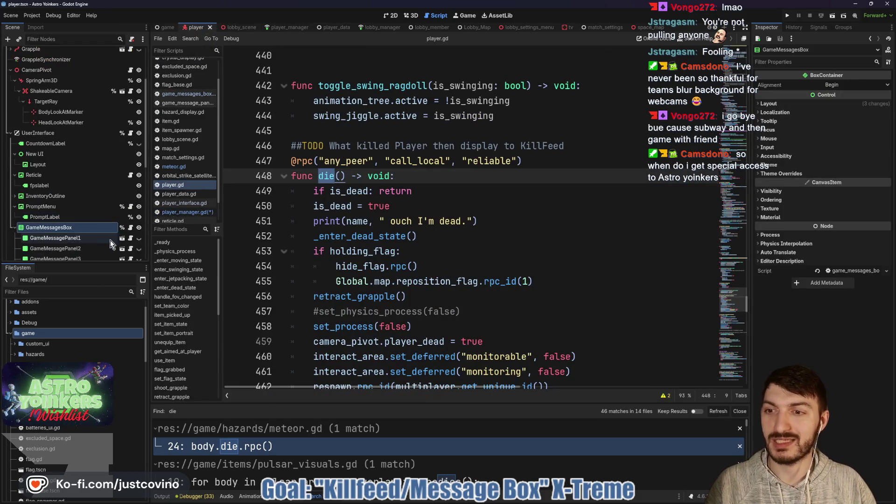
pyautogui.click(130, 227)
pyautogui.click(549, 311)
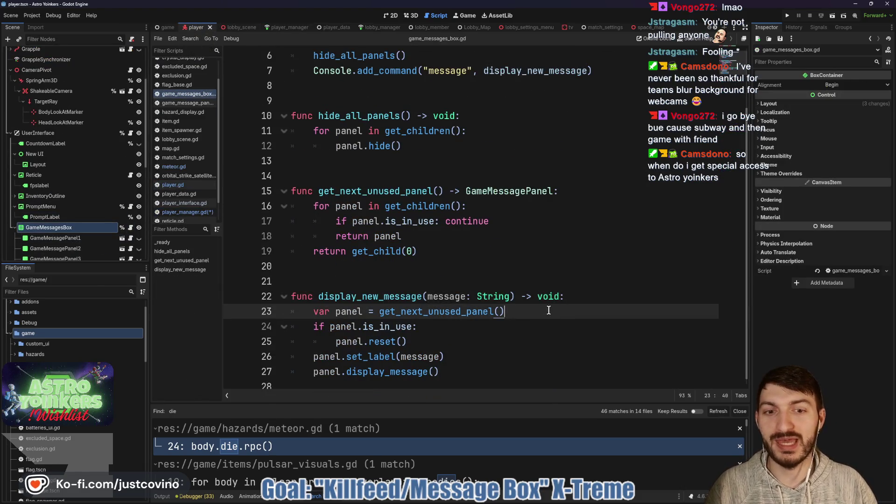
pyautogui.doubleClick(373, 297)
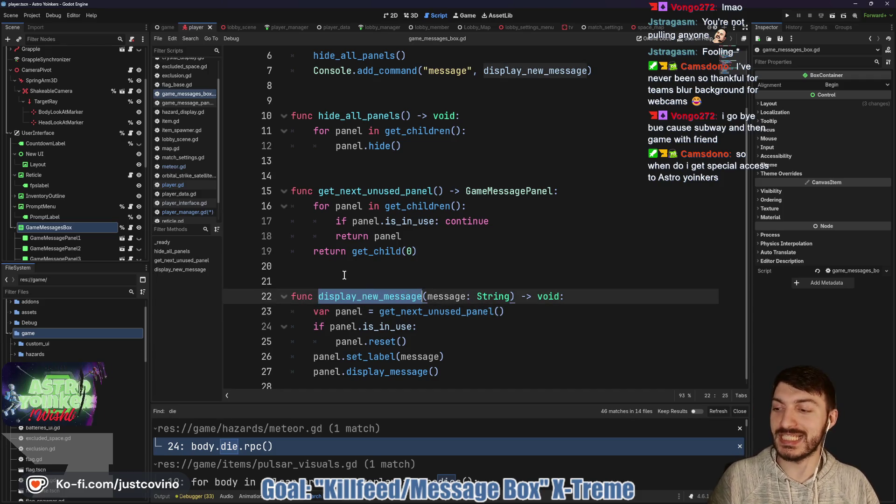
pyautogui.click(356, 276)
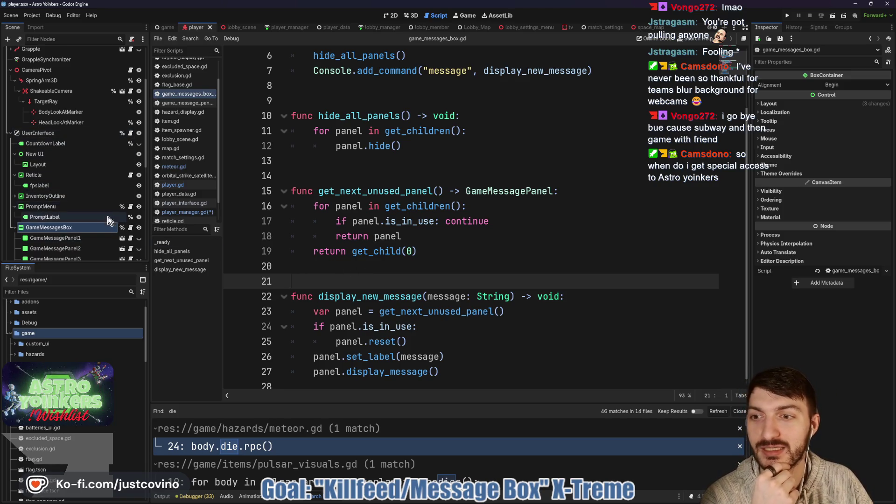
# - Open player_interface.gd and place the caret at blank line 24
pyautogui.click(184, 203)
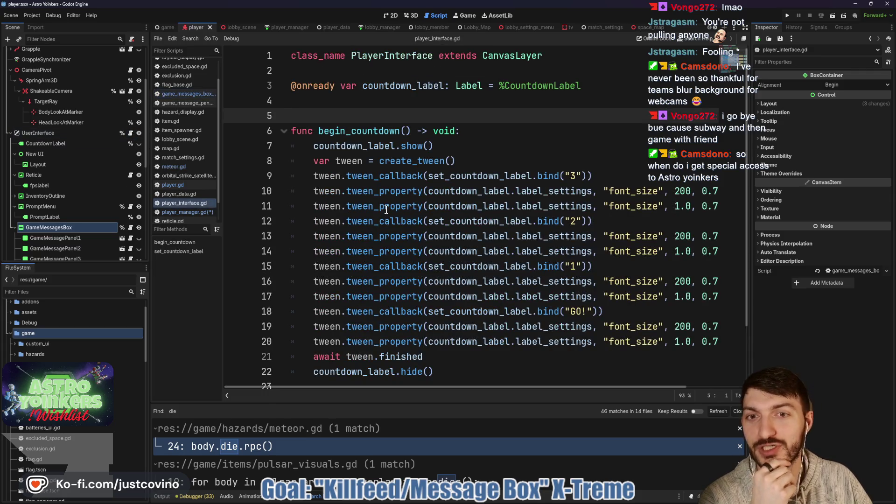
pyautogui.scroll(-5, 387, 209)
pyautogui.scroll(5, 384, 201)
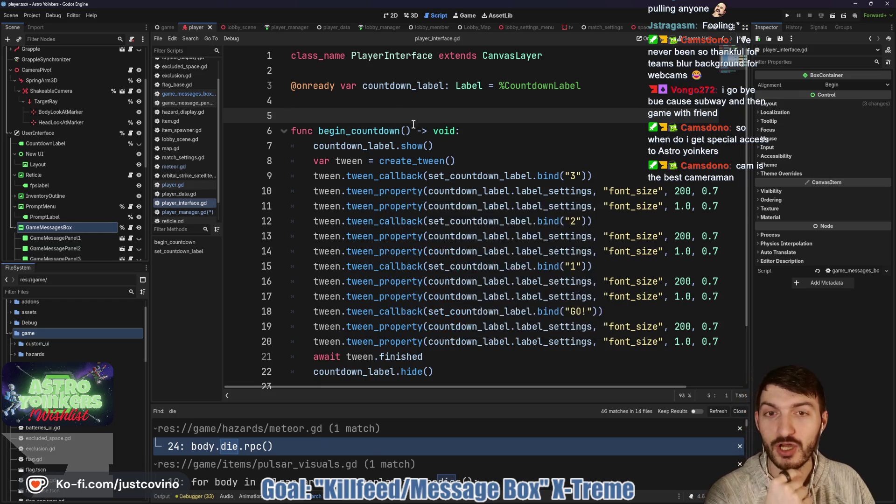
pyautogui.scroll(-3, 383, 111)
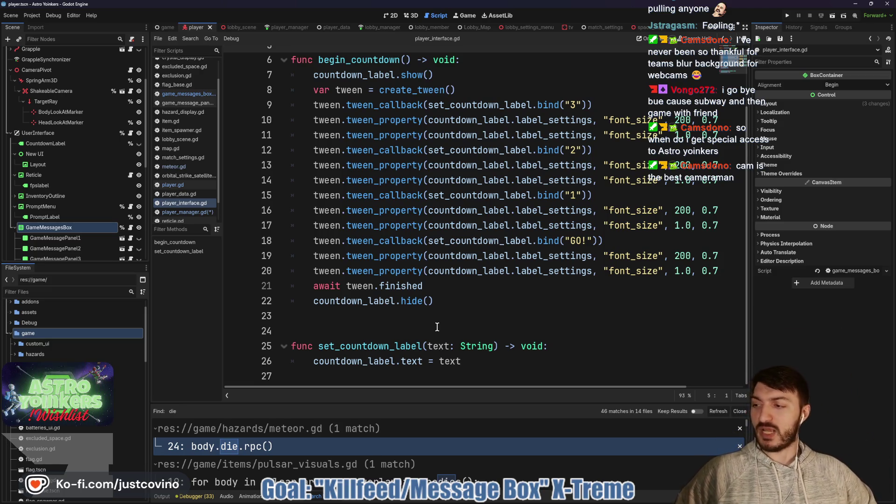
pyautogui.click(419, 333)
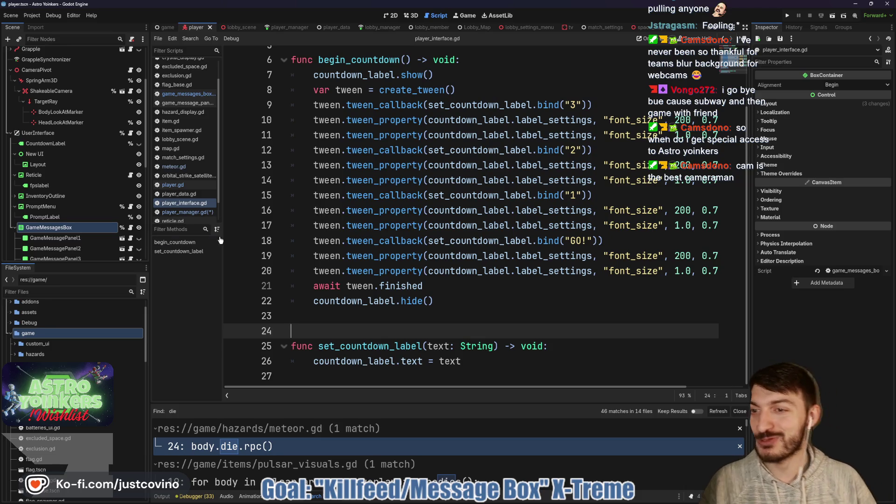
# - Remove the extra blank line in game_messages_box.gd, then drag GameMessagesBox into player_interface.gd line 4
pyautogui.click(131, 227)
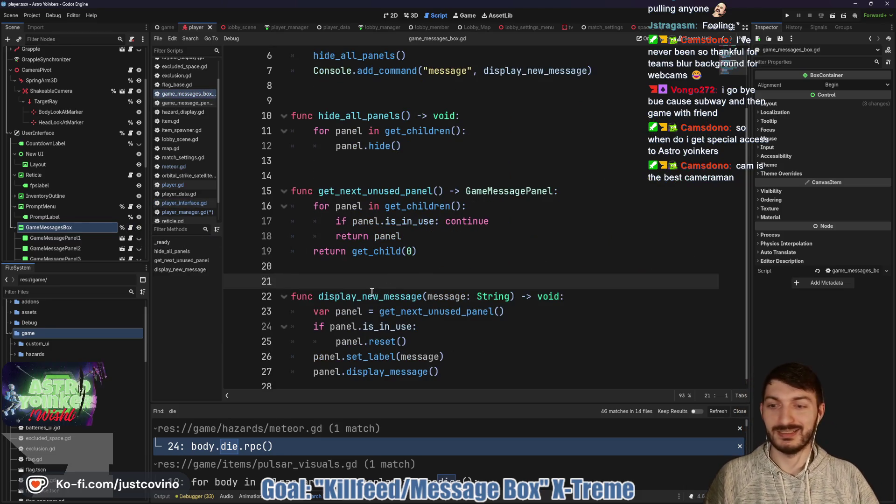
pyautogui.scroll(2, 404, 242)
pyautogui.click(378, 87)
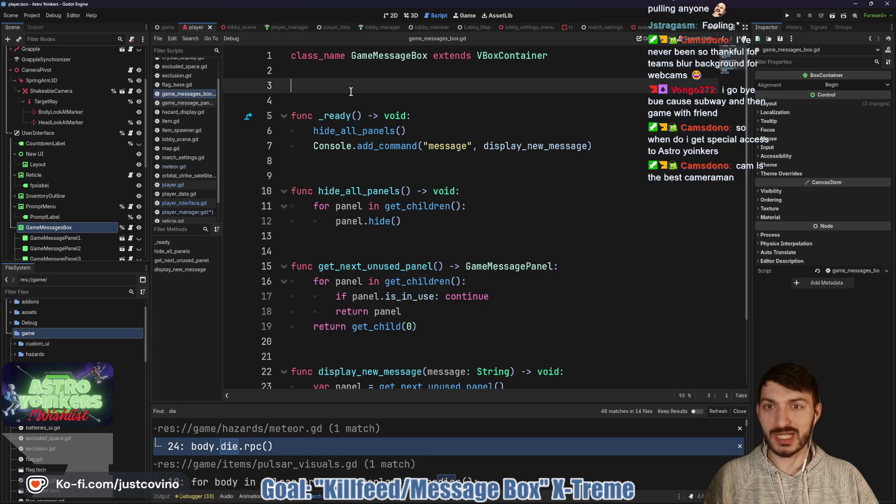
pyautogui.press('BackSpace')
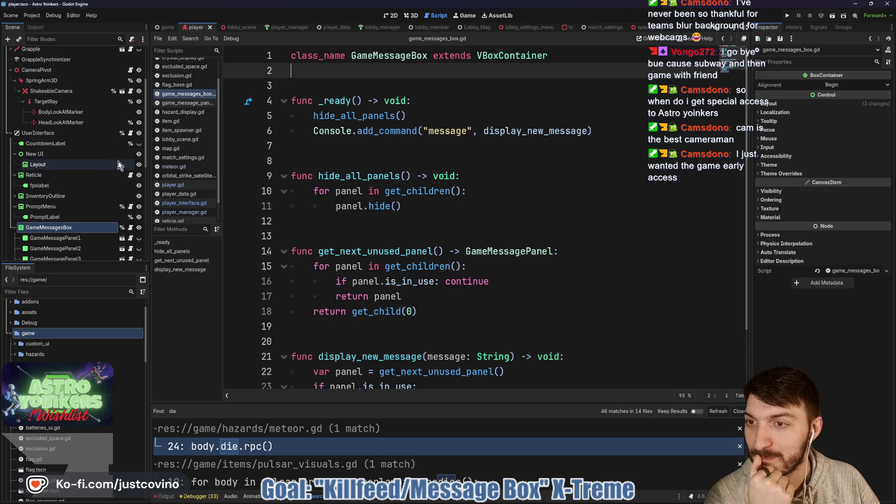
pyautogui.click(130, 134)
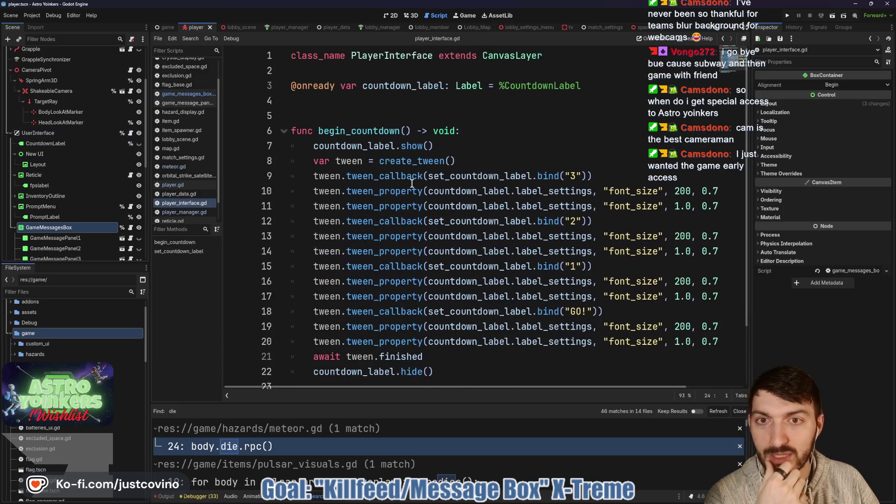
pyautogui.moveTo(50, 228); pyautogui.dragTo(322, 99)
pyautogui.click(330, 117)
pyautogui.press('Return')
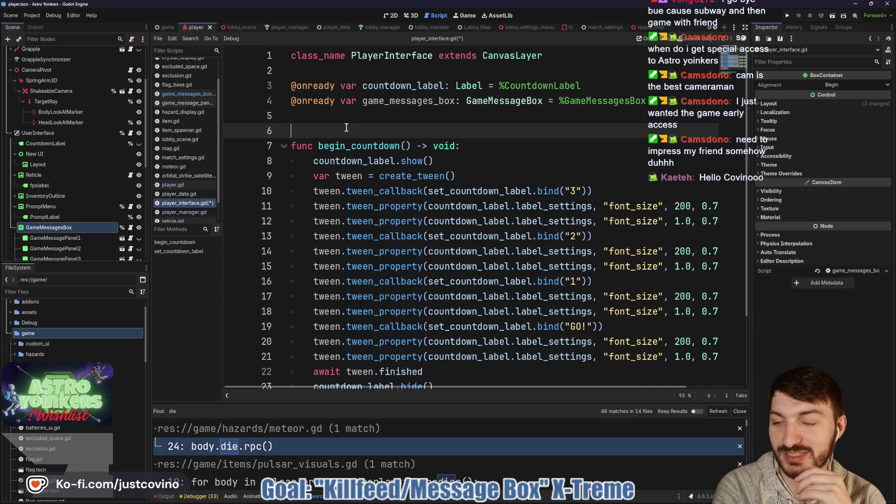
pyautogui.hotkey('ctrl', 's')
pyautogui.click(740, 412)
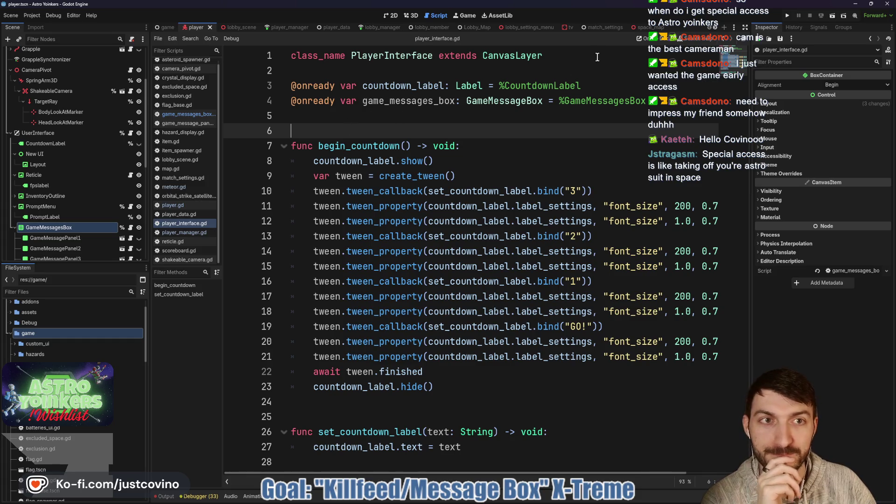
# - Complete line 46 with .user_interface.game_messages_box.display_new_message(message) and save player_manager.gd
pyautogui.click(291, 27)
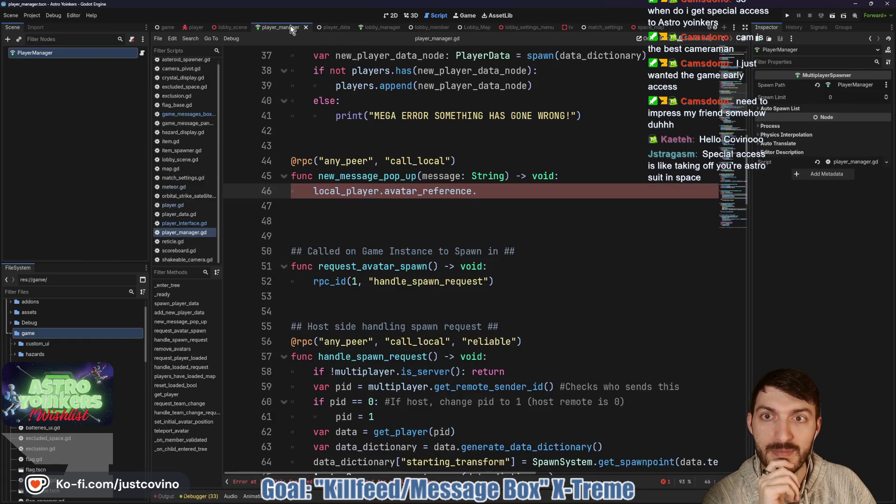
pyautogui.click(491, 190)
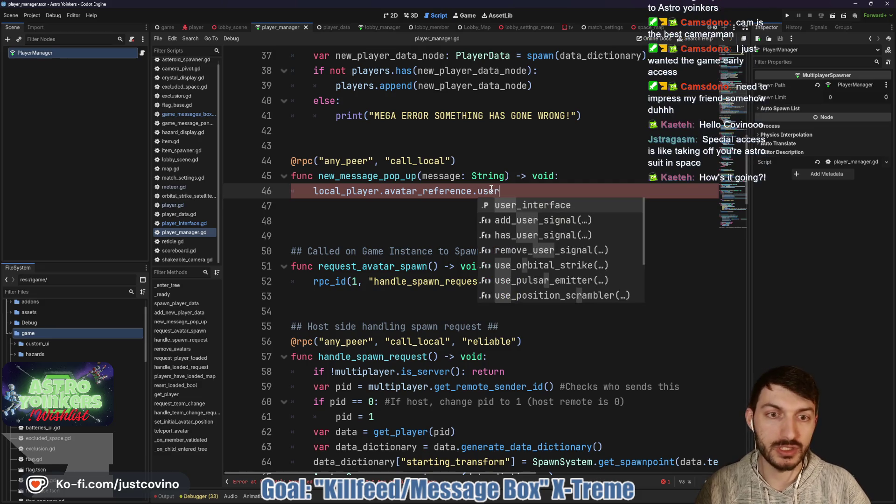
pyautogui.press('Return')
pyautogui.write('.game')
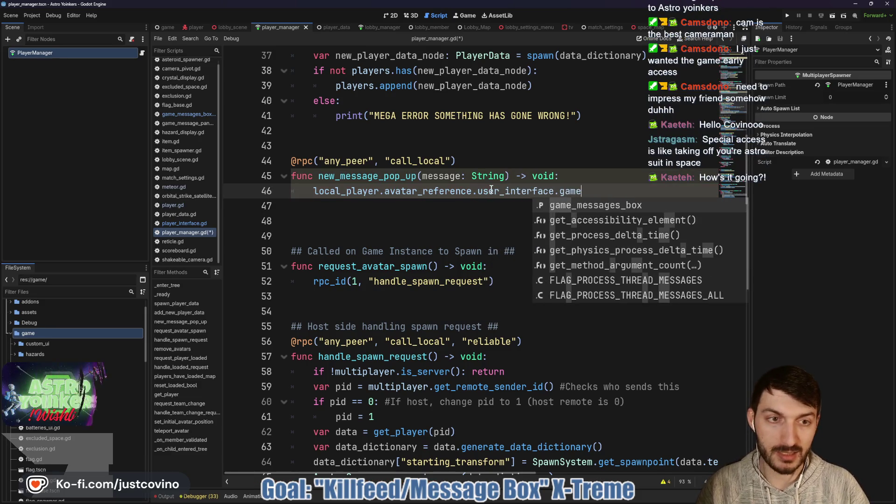
pyautogui.press('Return')
pyautogui.write('.')
pyautogui.press('Return')
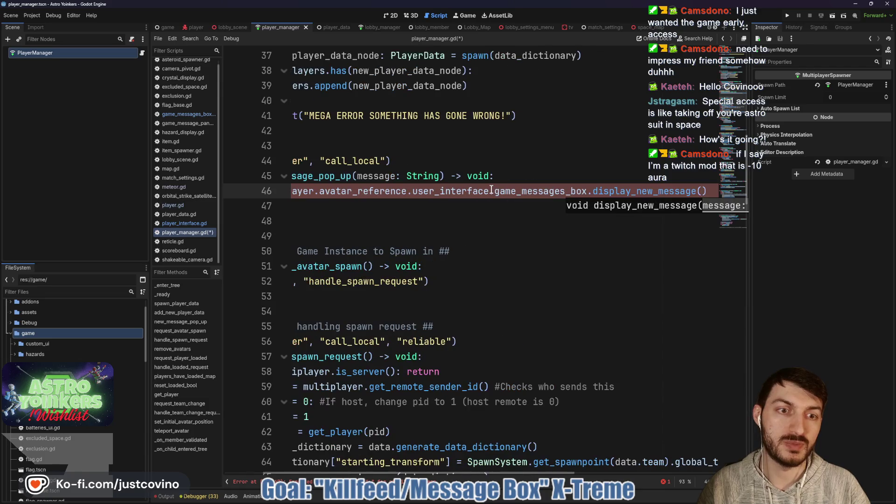
pyautogui.write('message')
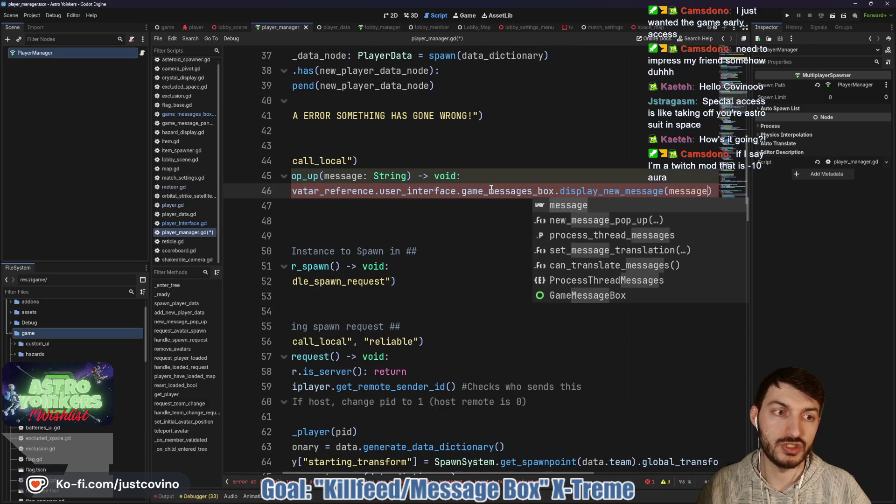
pyautogui.click(372, 208)
pyautogui.hotkey('ctrl', 's')
# - Select the new_message_pop_up function name on line 45
pyautogui.doubleClick(357, 177)
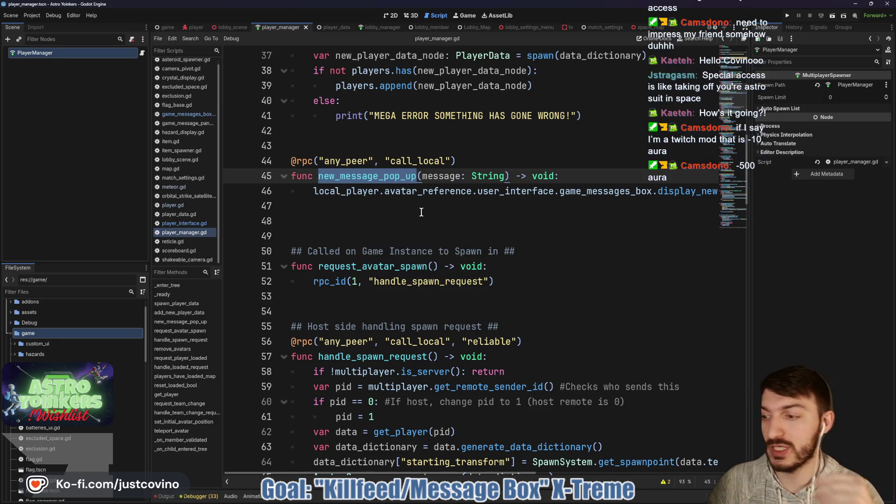
pyautogui.click(362, 213)
pyautogui.doubleClick(369, 176)
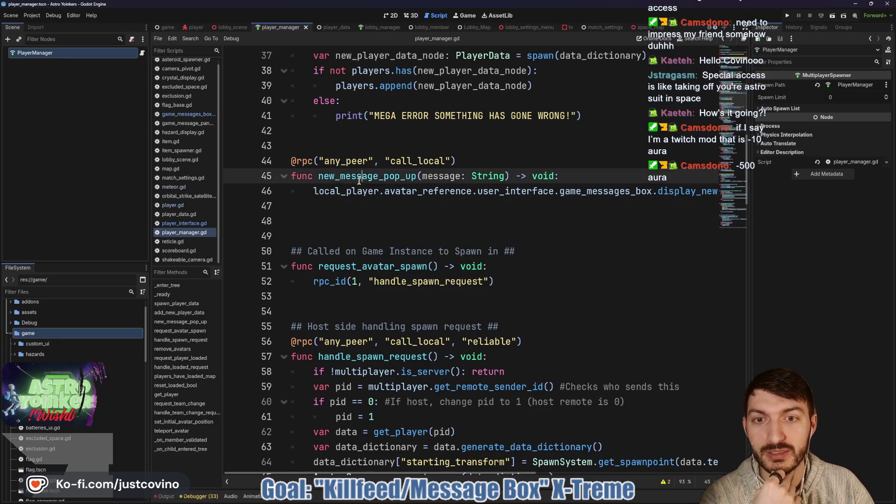
pyautogui.click(391, 176)
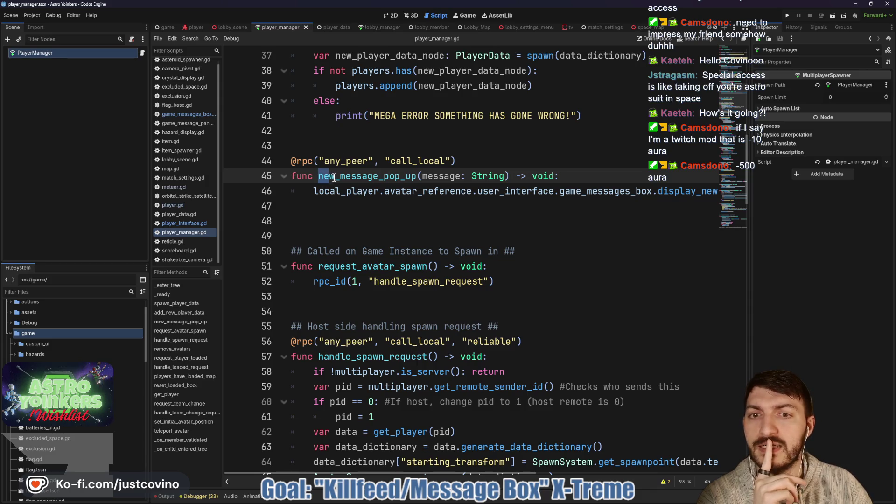
pyautogui.moveTo(334, 177); pyautogui.dragTo(418, 177)
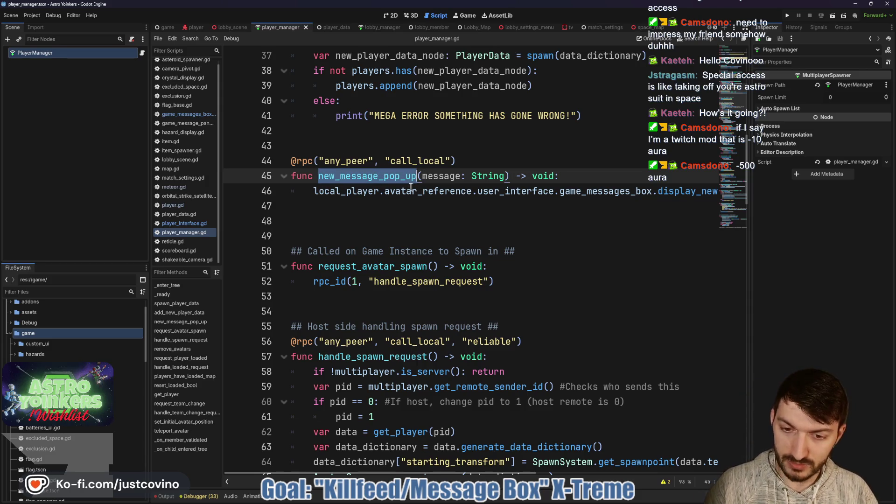
# - Browse lobby_scene.gd, hazard_display.gd, game_message_panel.gd and player.gd's die() function
pyautogui.click(234, 30)
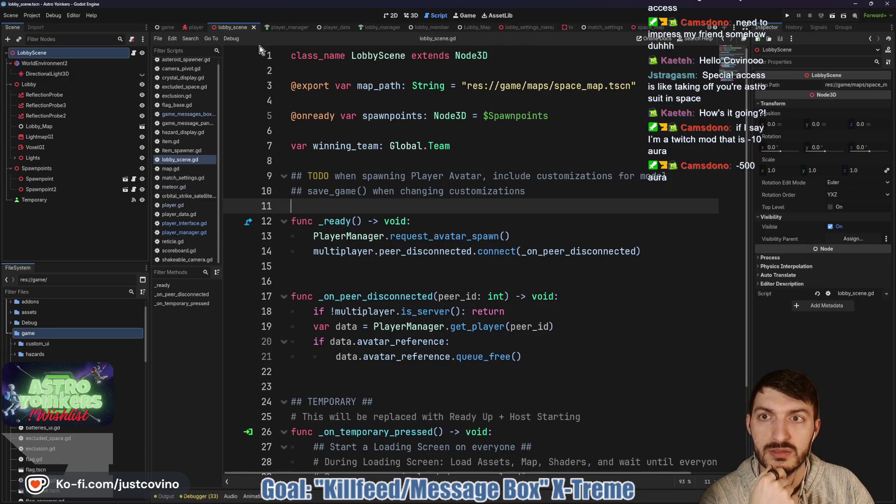
pyautogui.click(182, 133)
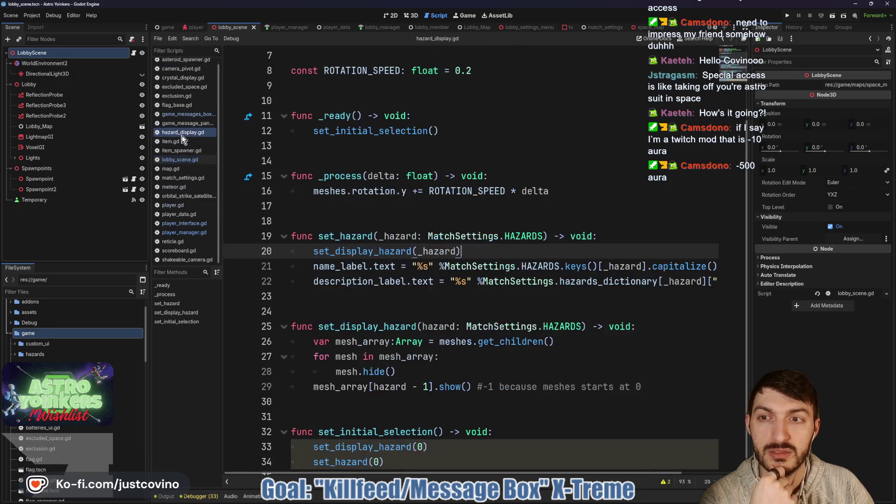
pyautogui.click(180, 123)
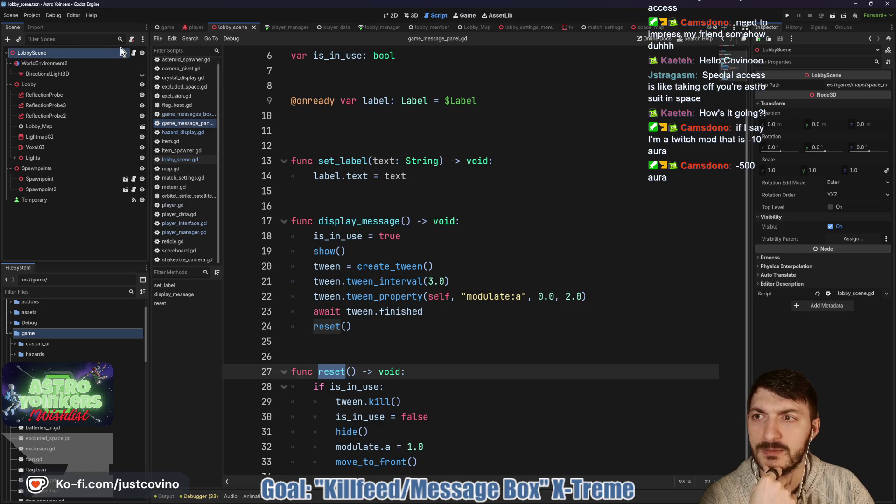
pyautogui.click(195, 27)
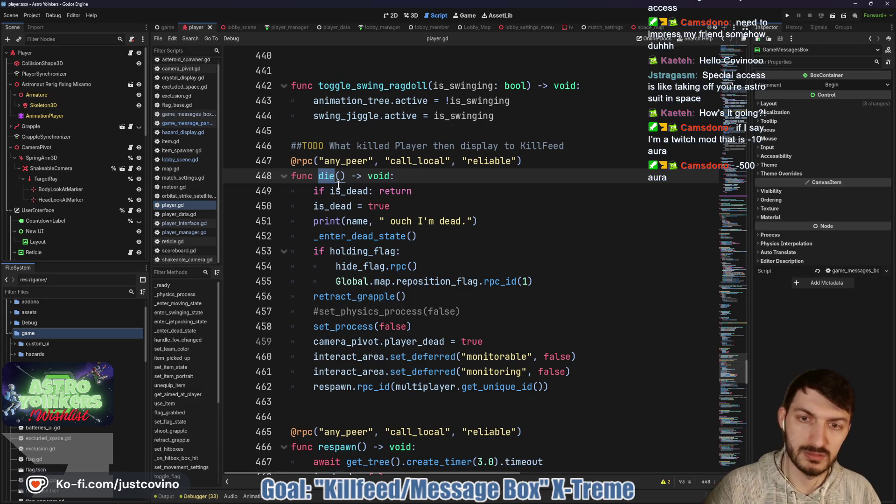
# - Search the project for 'die', open meteor.gd's match, and add a line after body.die.rpc()
pyautogui.hotkey('ctrl', 'shift', 'f')
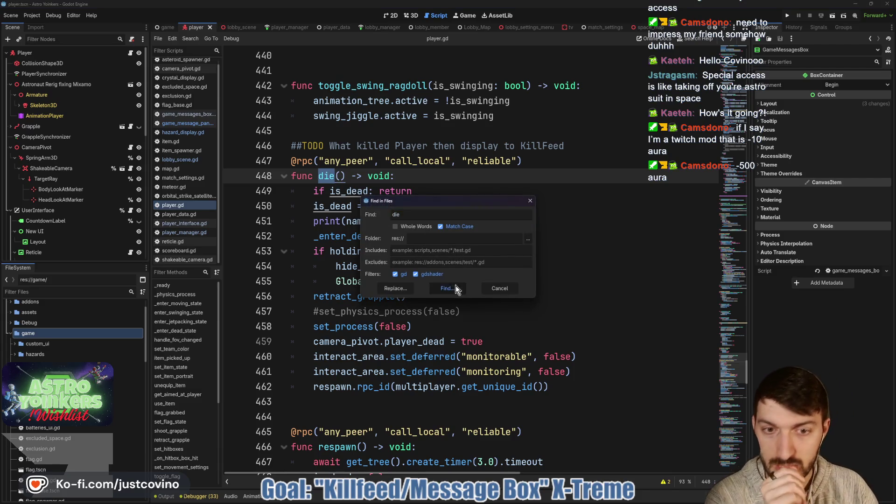
pyautogui.click(456, 286)
pyautogui.click(280, 447)
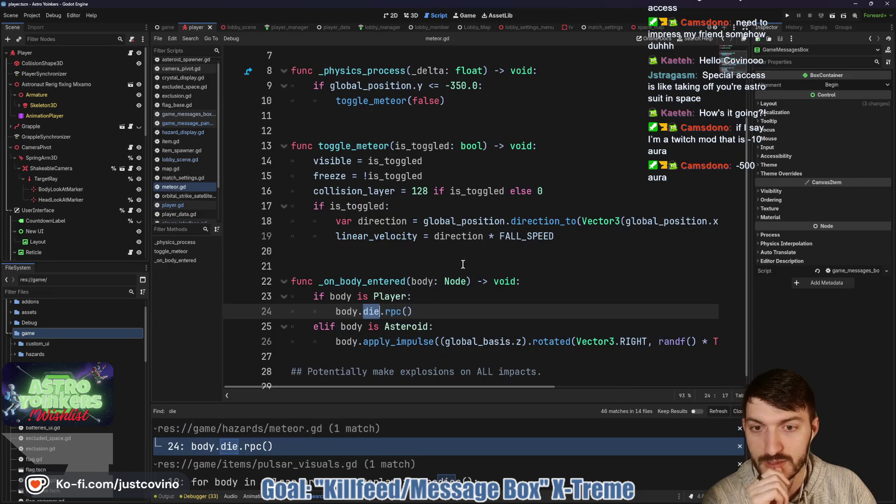
pyautogui.press('Return')
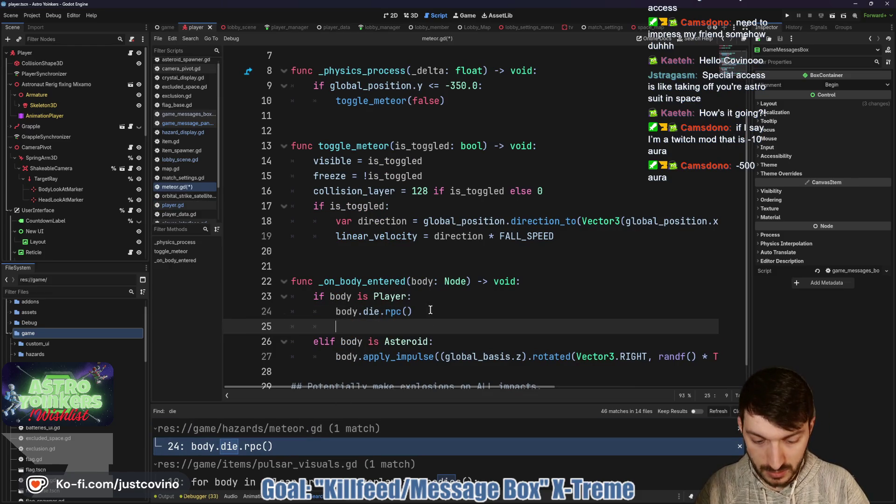
# - Write a PlayerManager.new_message_pop_up.rpc call with the "has been squashed by a meteor." message
pyautogui.write('PlayerManager')
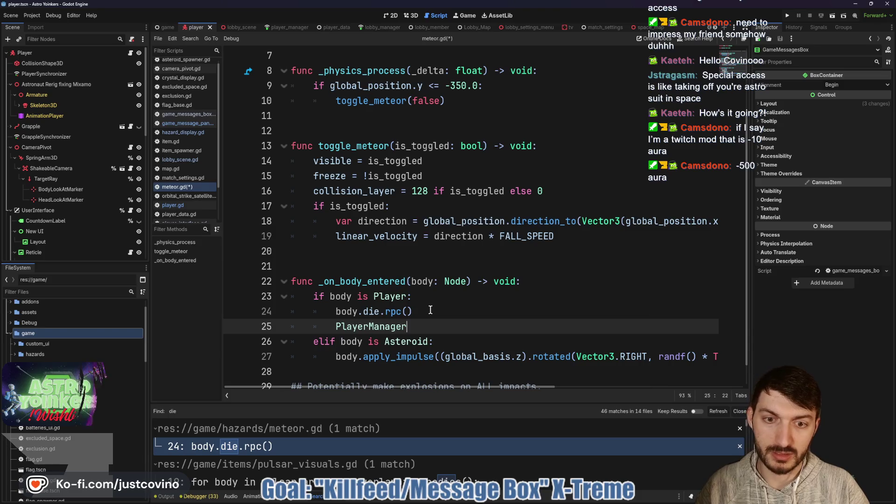
pyautogui.write('.new_message_pop_up.rpc(')
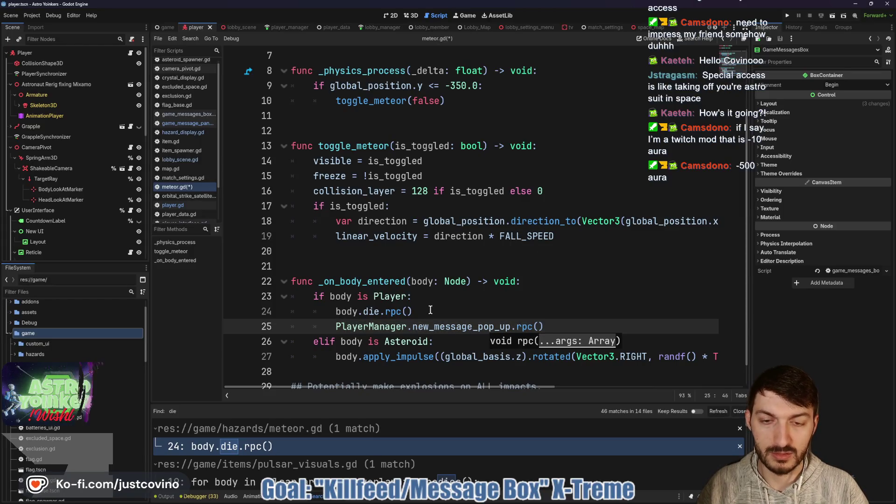
pyautogui.write('"')
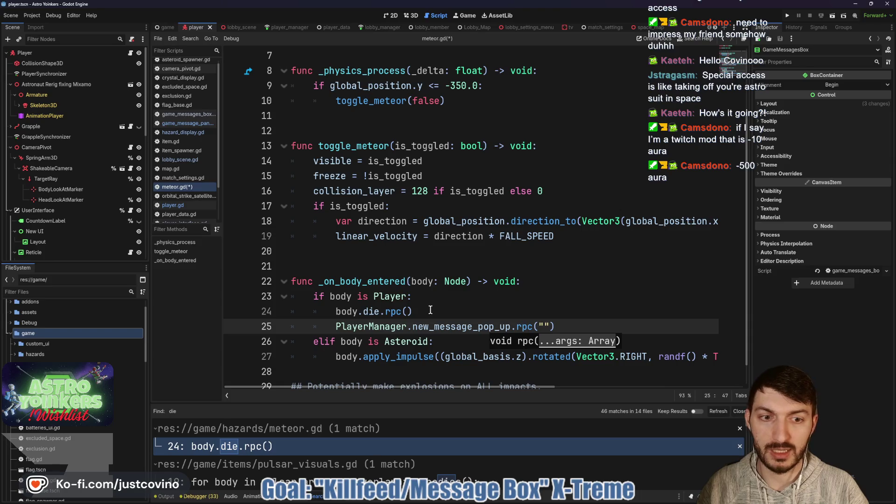
pyautogui.write('body')
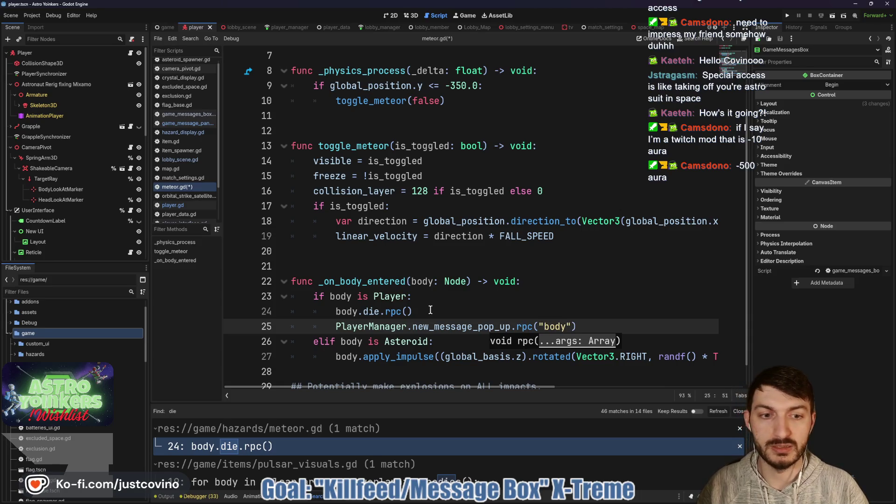
pyautogui.press('BackSpace')
pyautogui.press('BackSpace')
pyautogui.press('BackSpace')
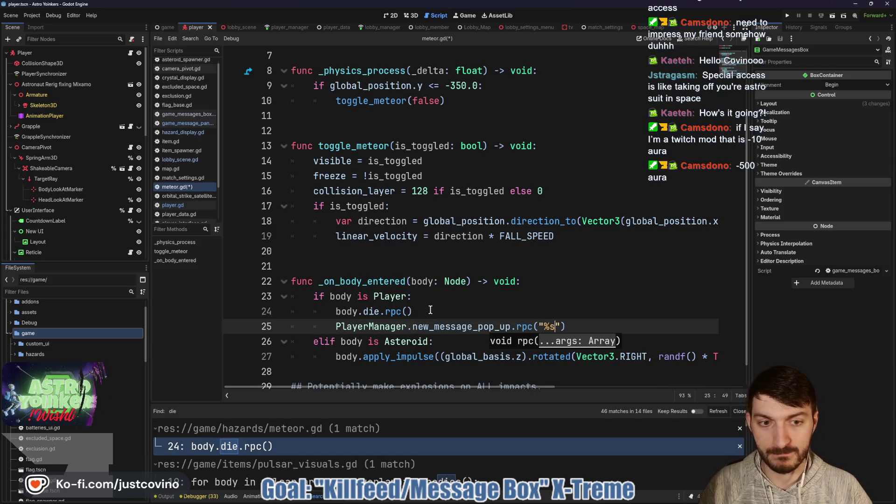
pyautogui.press('Right')
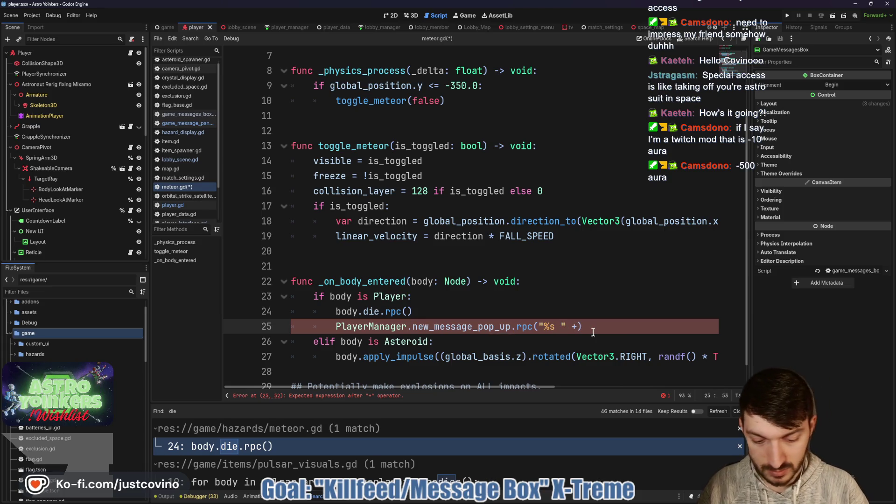
pyautogui.click(560, 327)
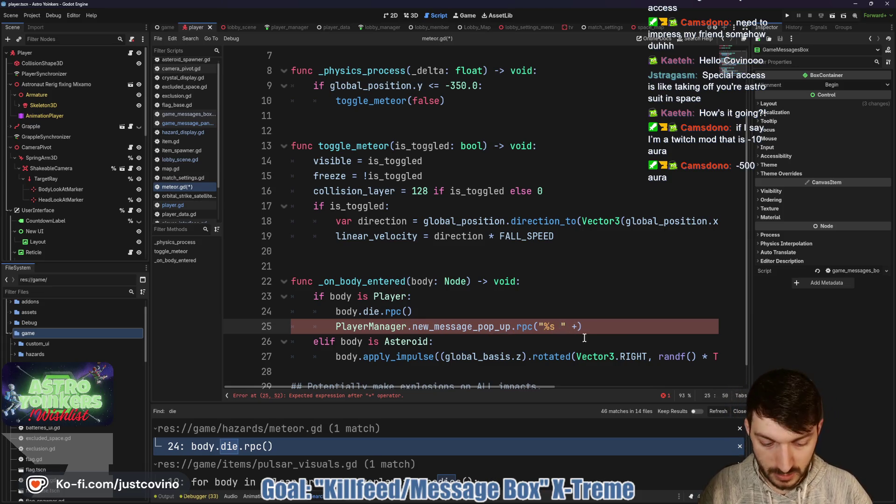
pyautogui.click(606, 333)
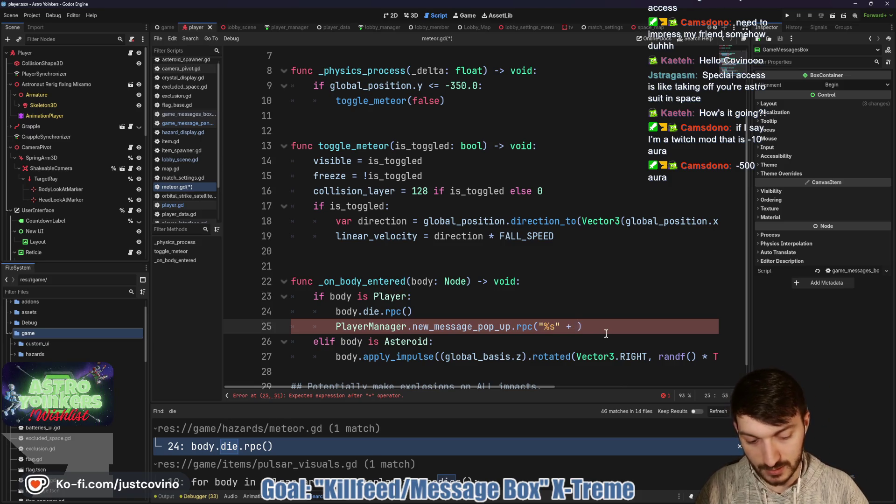
pyautogui.write('"has ')
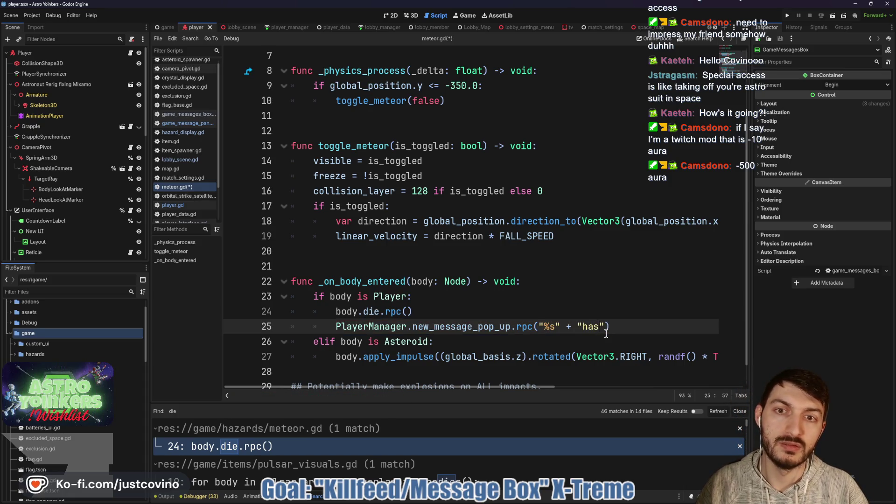
pyautogui.write('been')
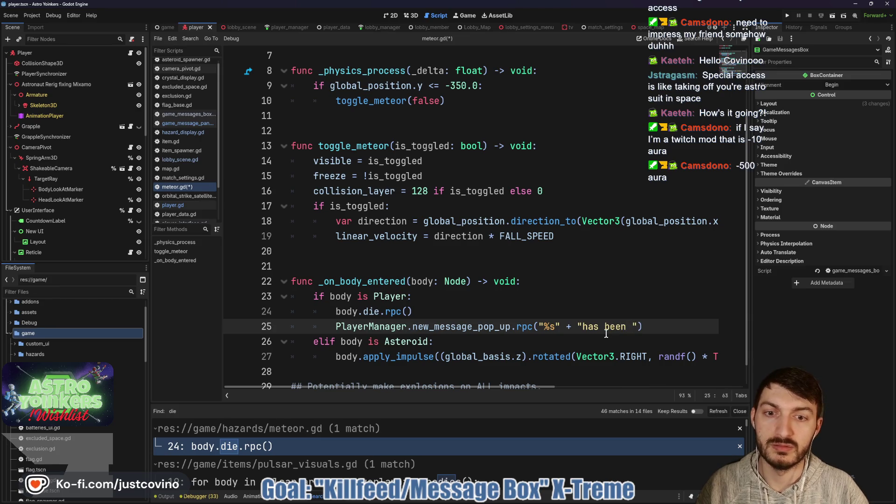
pyautogui.scroll(2, 602, 331)
pyautogui.scroll(-3, 550, 304)
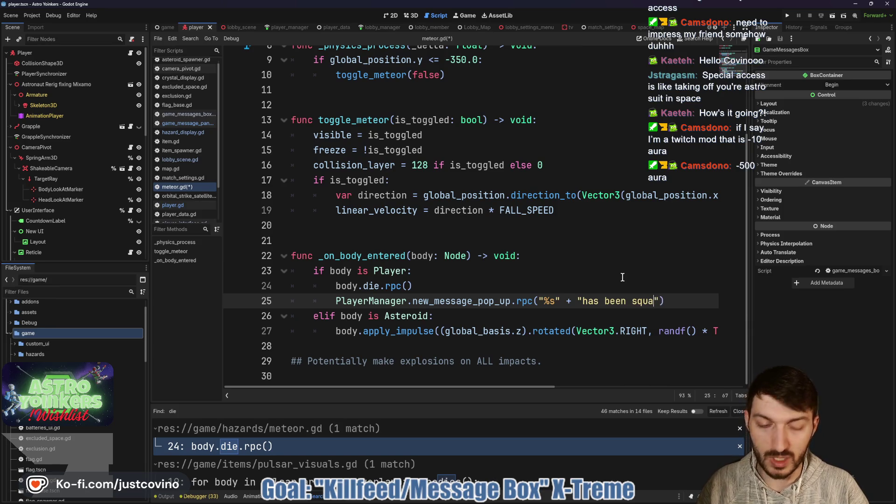
pyautogui.write('shed by an')
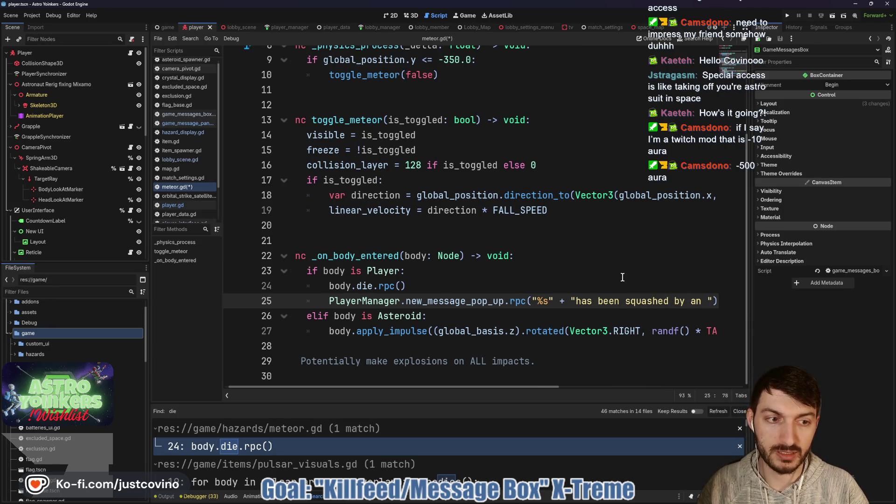
pyautogui.press('BackSpace')
pyautogui.press('BackSpace')
pyautogui.write('meteor.')
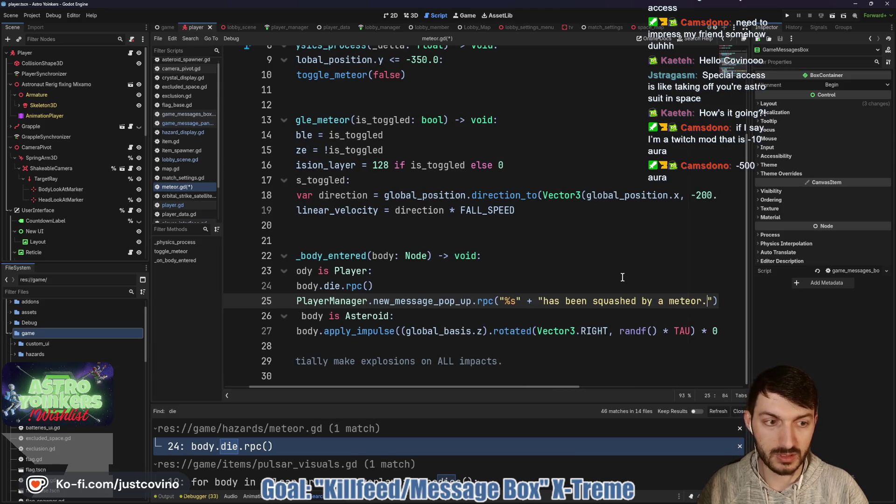
# - Format the %s placeholder with PlayerManager.get_player(body.assigned_peer).player_name
pyautogui.press('End')
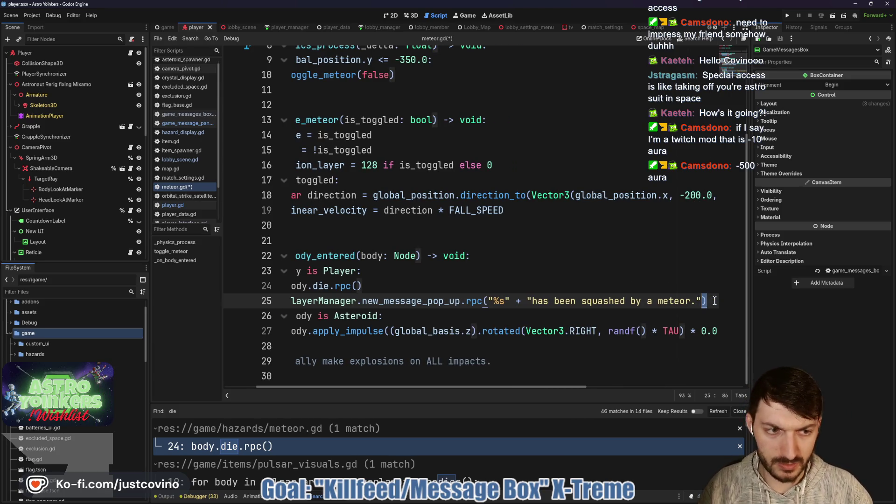
pyautogui.press('Left')
pyautogui.write('%b')
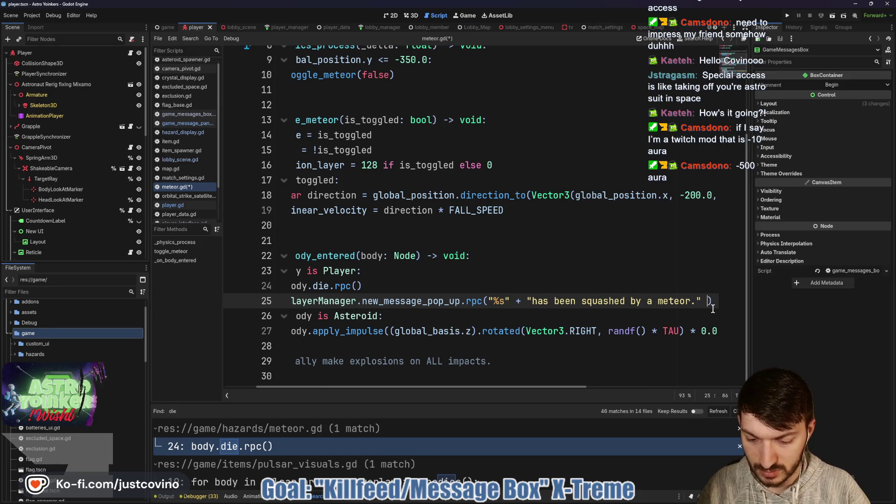
pyautogui.write('ody')
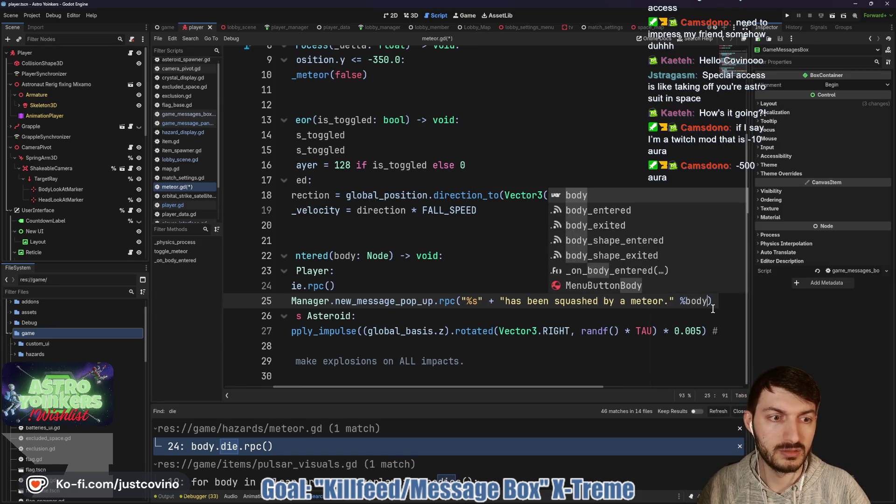
pyautogui.write('.n')
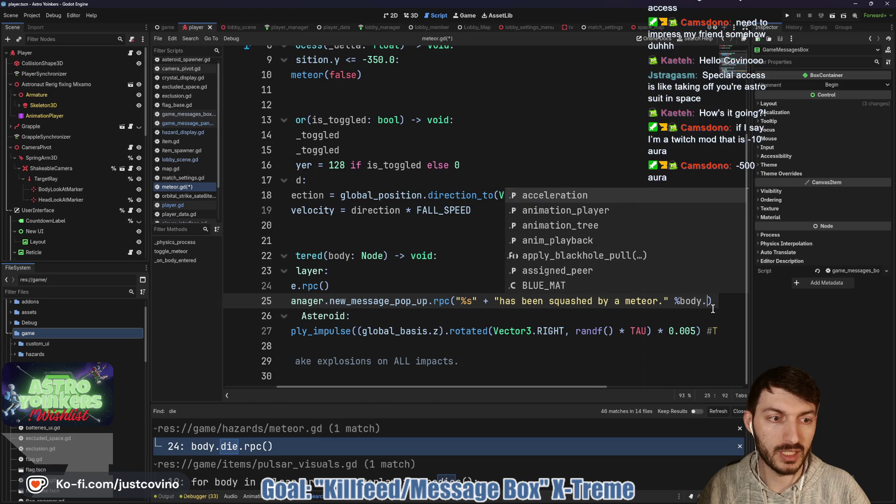
pyautogui.press('BackSpace')
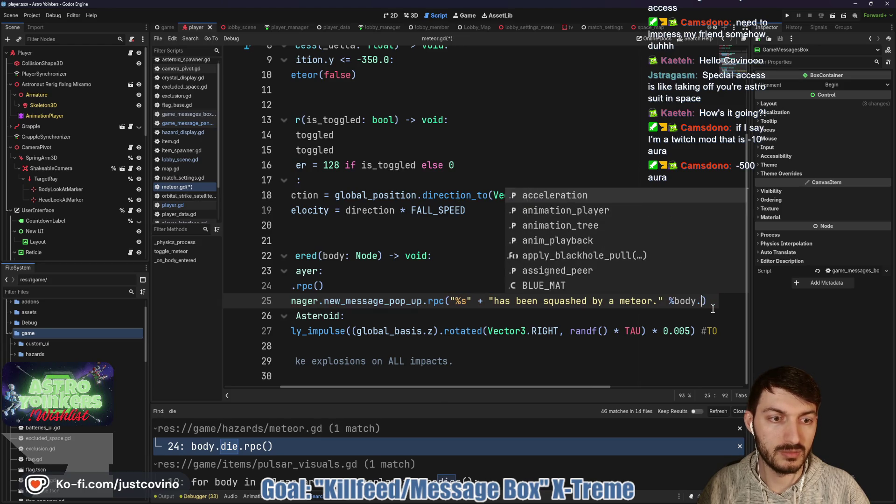
pyautogui.write('play')
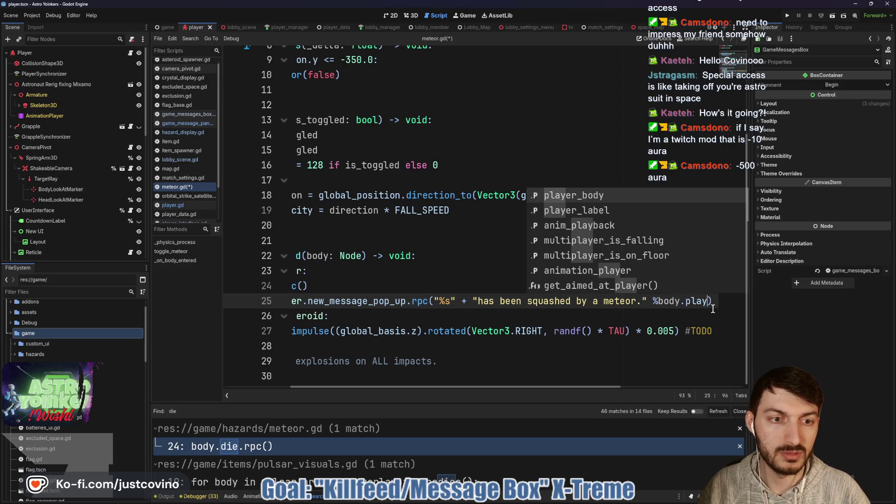
pyautogui.press('BackSpace')
pyautogui.press('BackSpace')
pyautogui.press('BackSpace')
pyautogui.press('BackSpace')
pyautogui.press('BackSpace')
pyautogui.press('BackSpace')
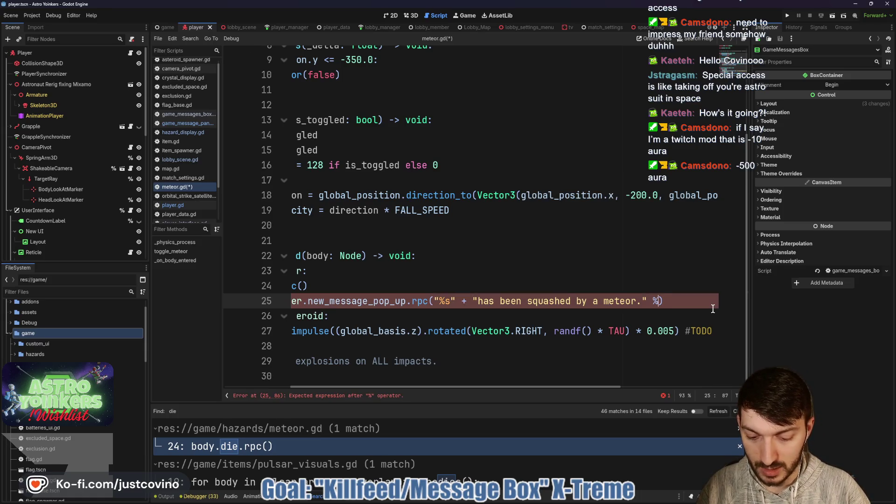
pyautogui.write('PlayerManager.')
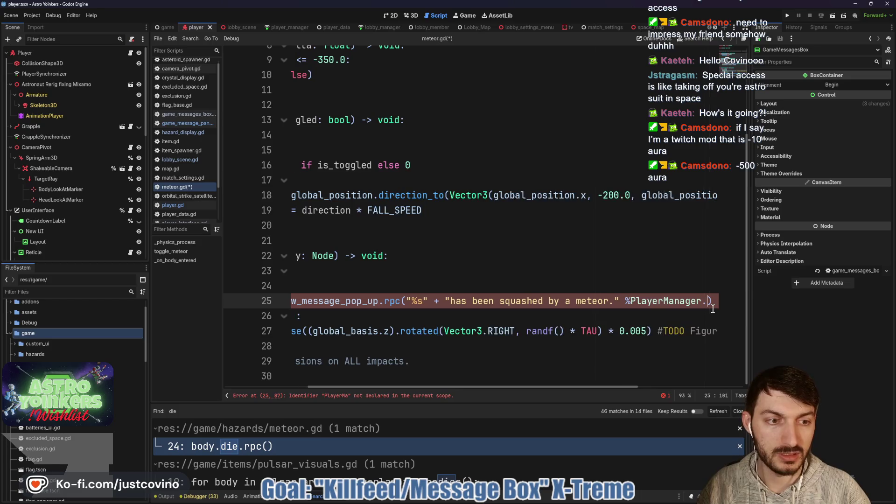
pyautogui.write('get')
pyautogui.press('Return')
pyautogui.write('body.peer')
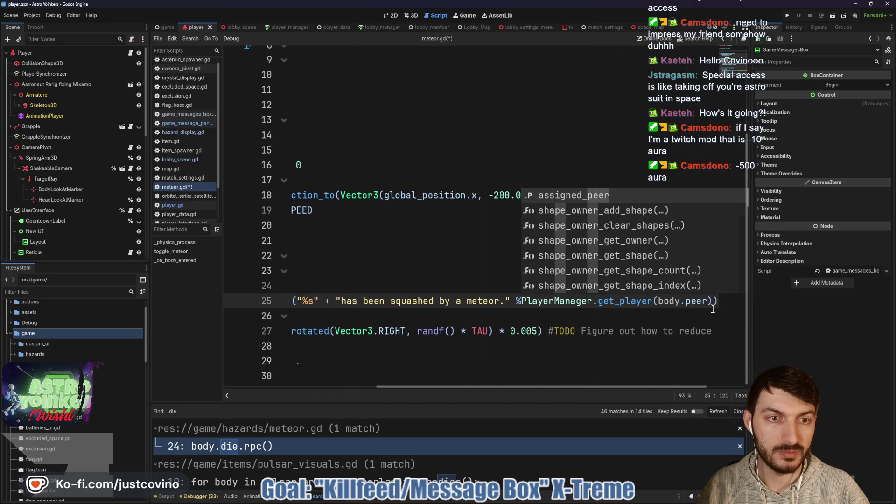
pyautogui.press('Return')
pyautogui.write('))')
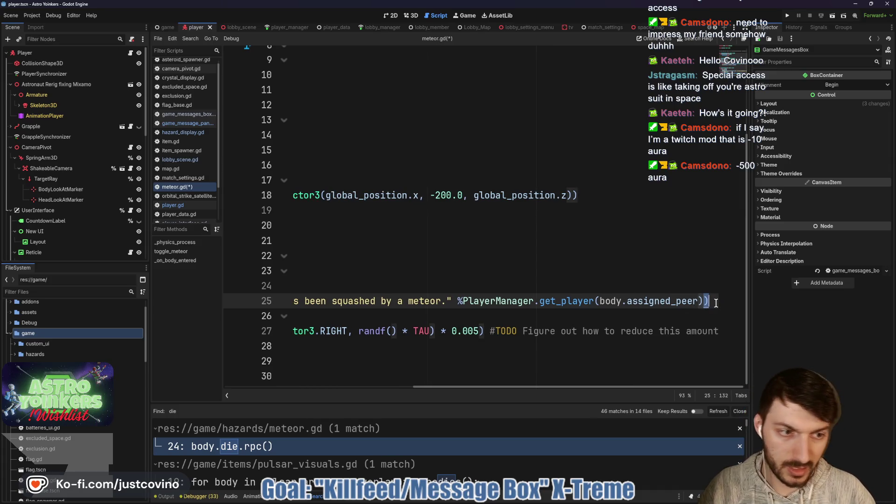
pyautogui.press('Left')
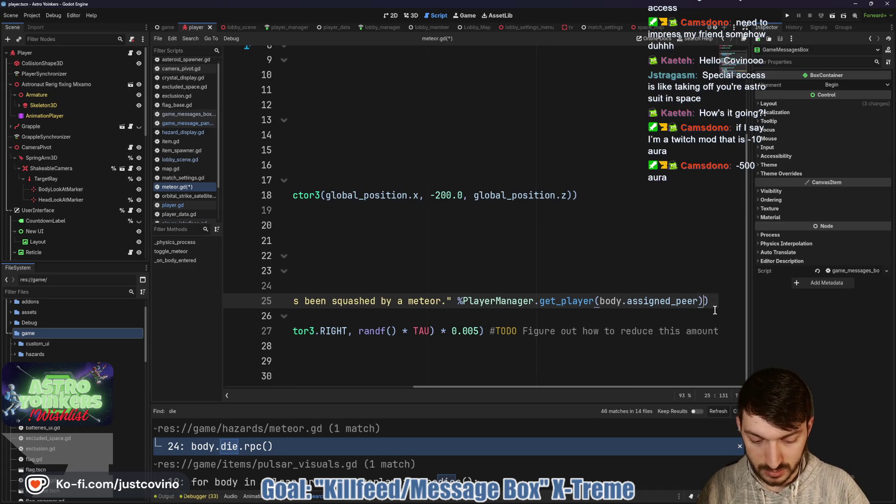
pyautogui.write('.player')
pyautogui.press('Return')
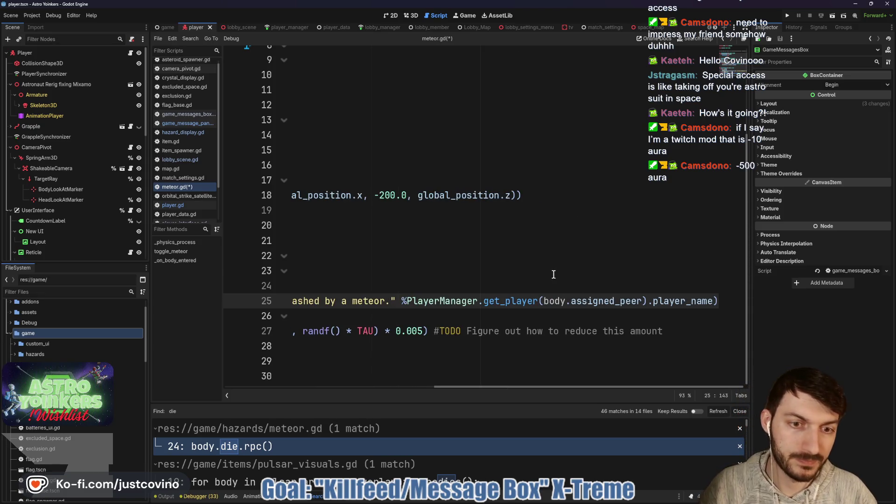
# - Save meteor.gd, select the new popup line, and go to orbital_strike_satellite.gd's die() call
pyautogui.click(554, 274)
pyautogui.hotkey('ctrl', 's')
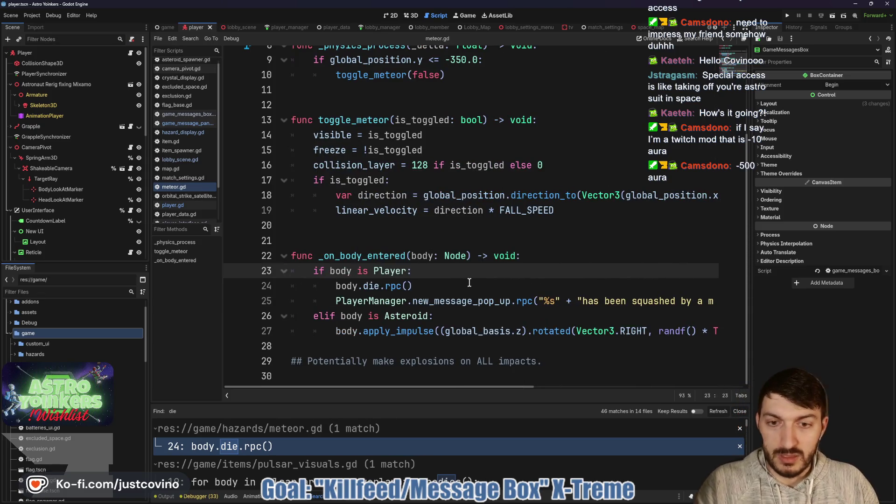
pyautogui.moveTo(337, 301)
pyautogui.mouseDown()
pyautogui.moveTo(719, 302)
pyautogui.moveTo(678, 306)
pyautogui.mouseUp()
pyautogui.hotkey('ctrl', 'c')
pyautogui.hscroll(-5, 487, 295)
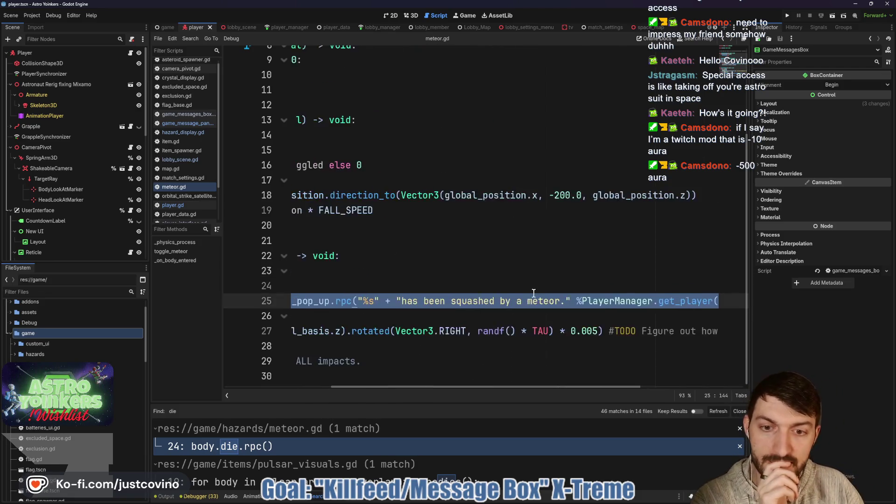
pyautogui.hscroll(-2, 487, 295)
pyautogui.click(466, 290)
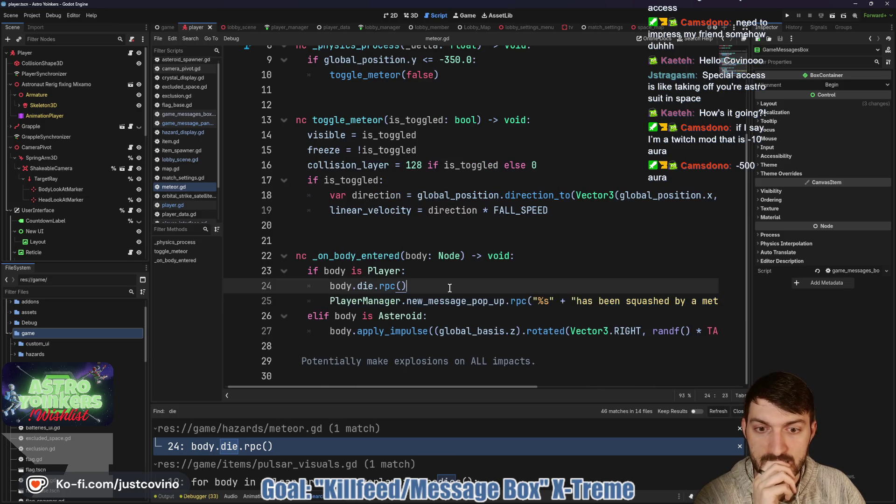
pyautogui.scroll(-2, 352, 458)
pyautogui.click(350, 475)
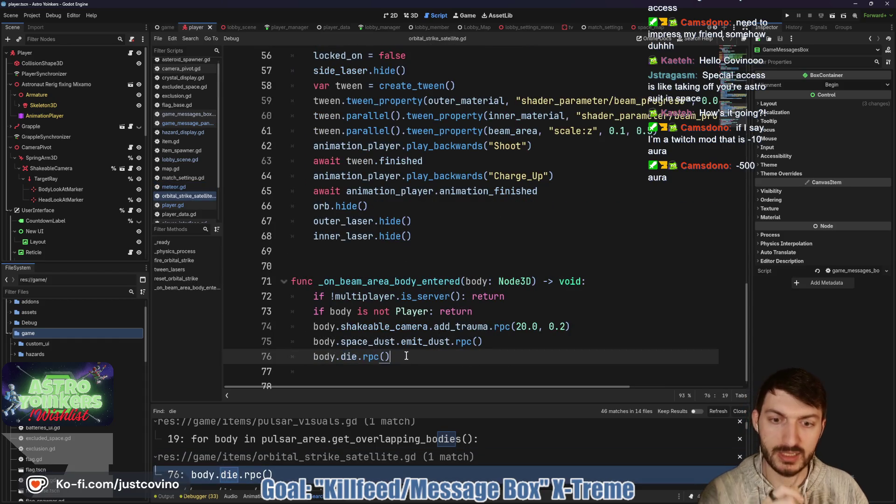
# - Paste the popup line after die() and reword it to "was vaporized by the Orbital Strike Satellite."
pyautogui.press('Return')
pyautogui.hotkey('ctrl', 'v')
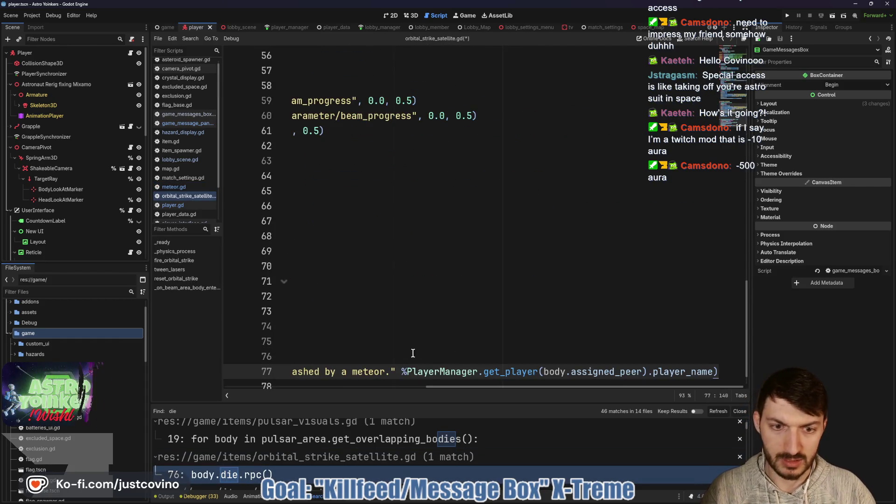
pyautogui.hscroll(-3, 486, 367)
pyautogui.moveTo(490, 372); pyautogui.dragTo(331, 373)
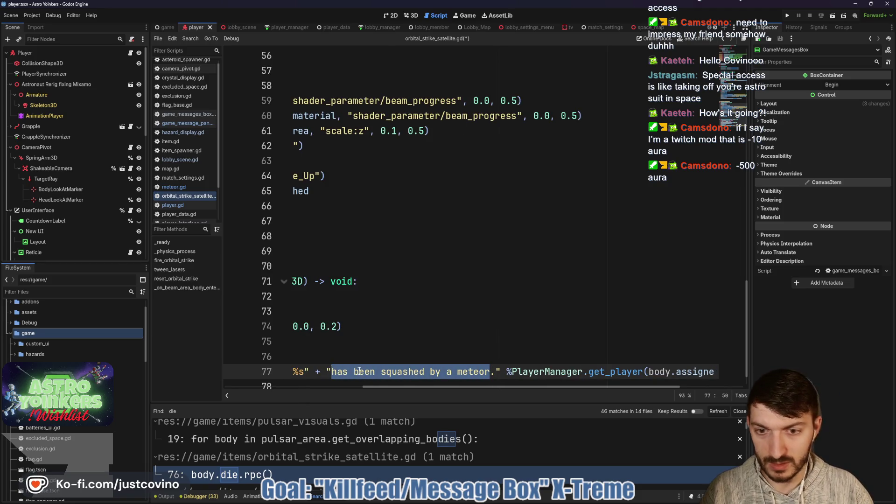
pyautogui.write('was vaporized by ')
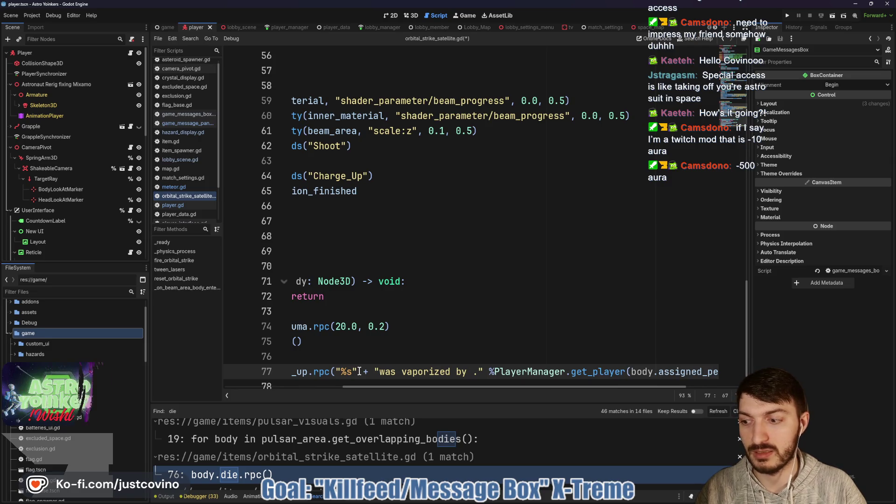
pyautogui.write('the Orbi')
pyautogui.write('tal Strike Sat')
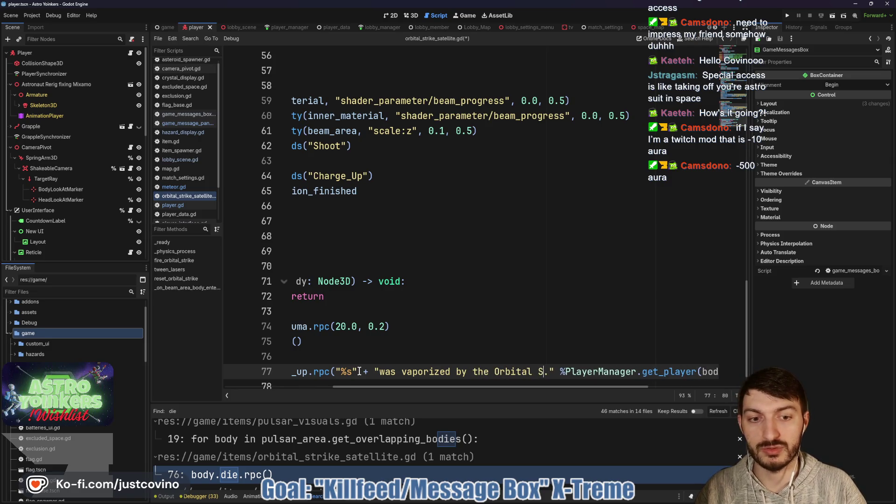
pyautogui.write('ellite')
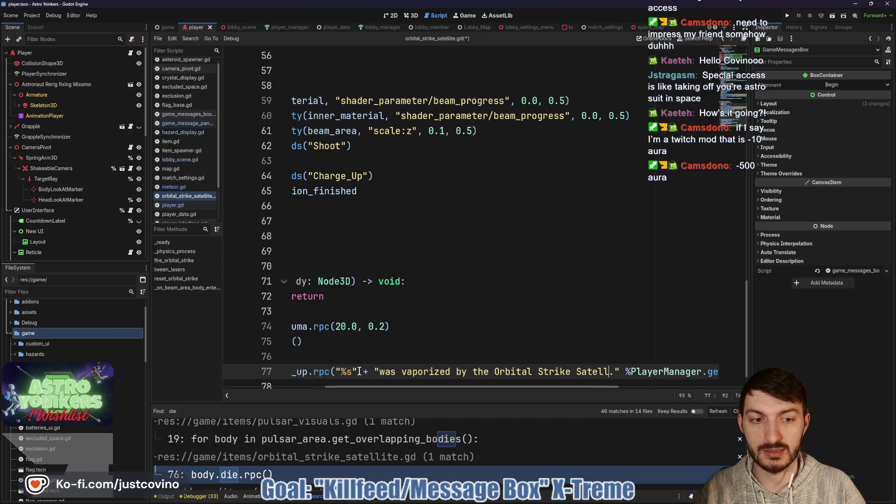
pyautogui.click(430, 358)
# - Save orbital_strike_satellite.gd and run the project
pyautogui.scroll(-1, 522, 359)
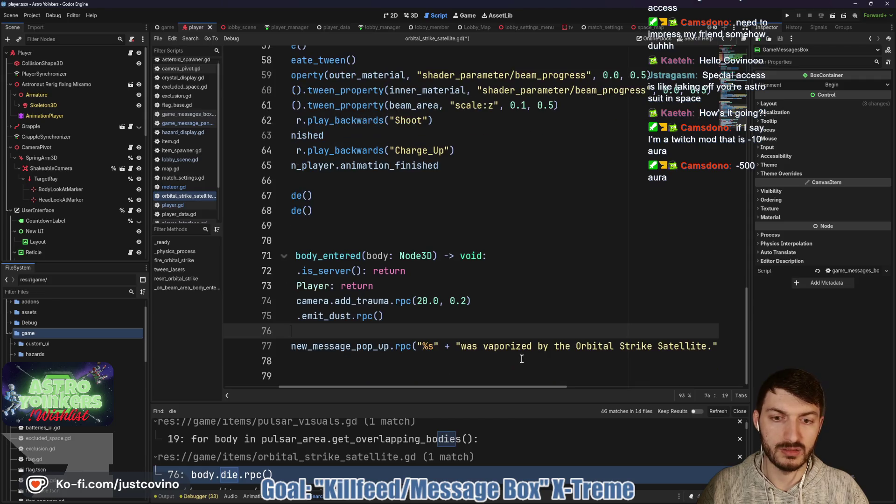
pyautogui.hscroll(-3, 519, 358)
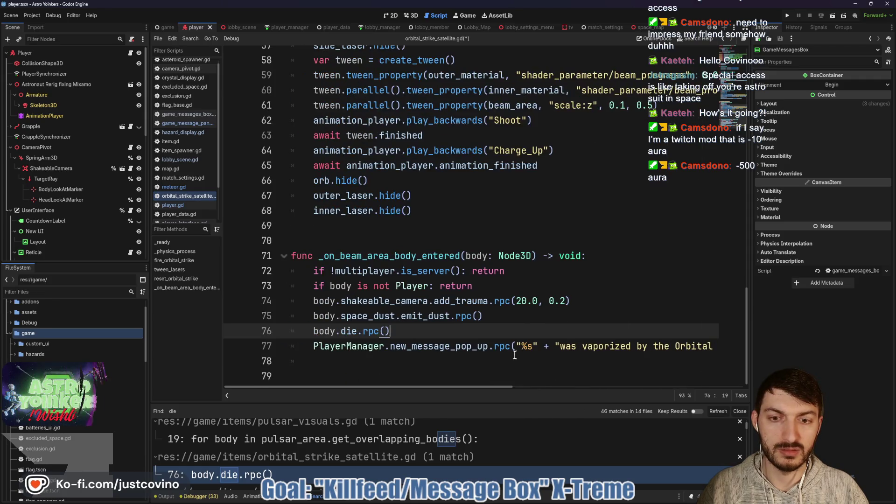
pyautogui.hscroll(5, 510, 355)
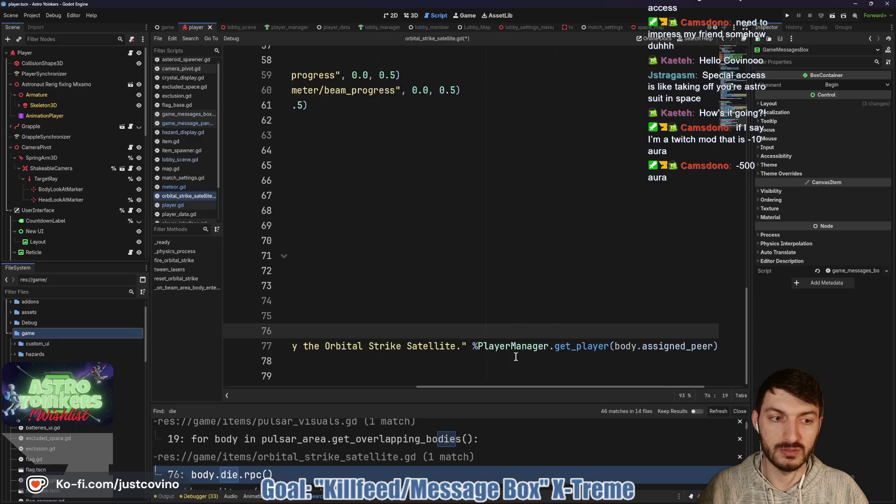
pyautogui.hscroll(-5, 506, 354)
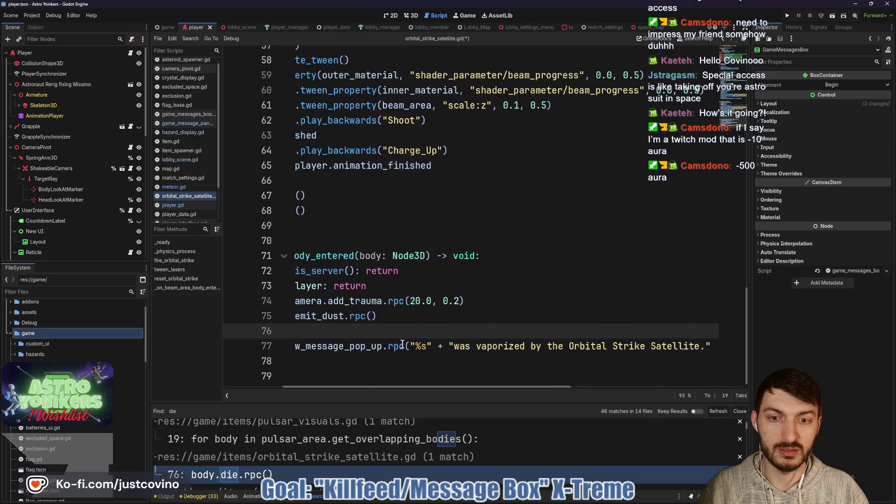
pyautogui.hotkey('ctrl', 's')
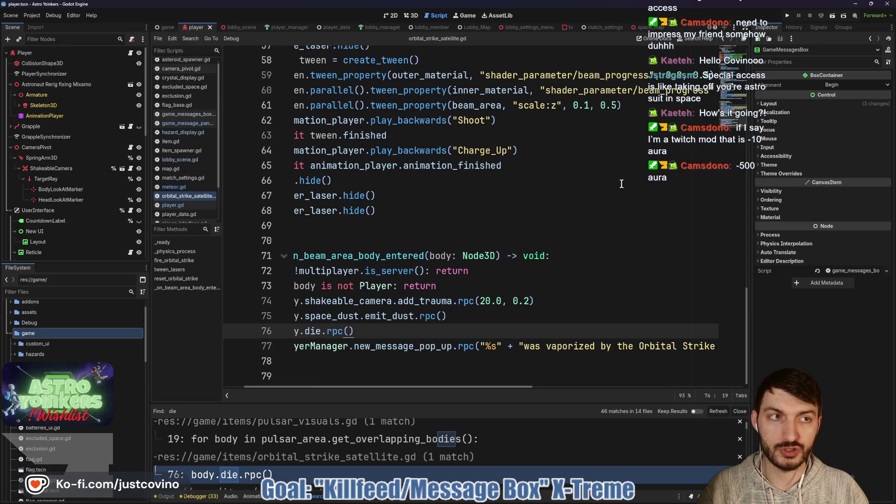
pyautogui.click(789, 15)
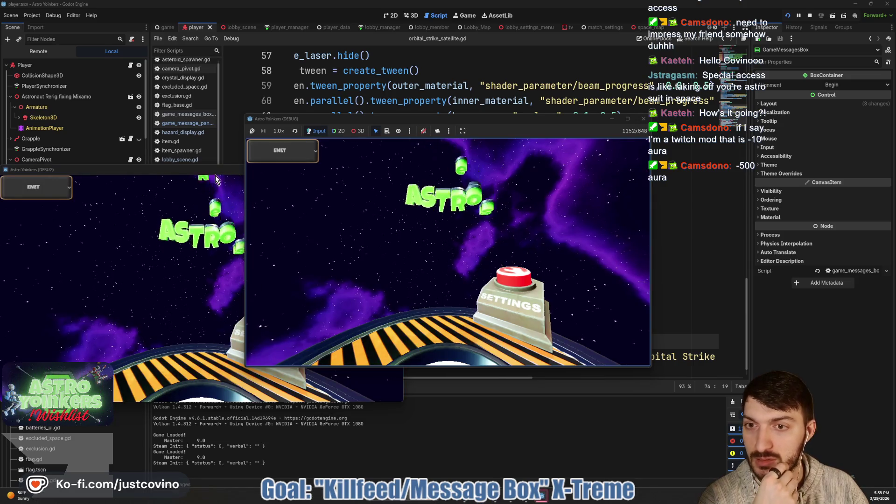
# - Place the two game windows side by side, host a private lobby, and join it
pyautogui.moveTo(211, 172)
pyautogui.mouseDown()
pyautogui.moveTo(523, 197)
pyautogui.moveTo(713, 159)
pyautogui.mouseUp()
pyautogui.moveTo(334, 122); pyautogui.dragTo(136, 128)
pyautogui.click(121, 217)
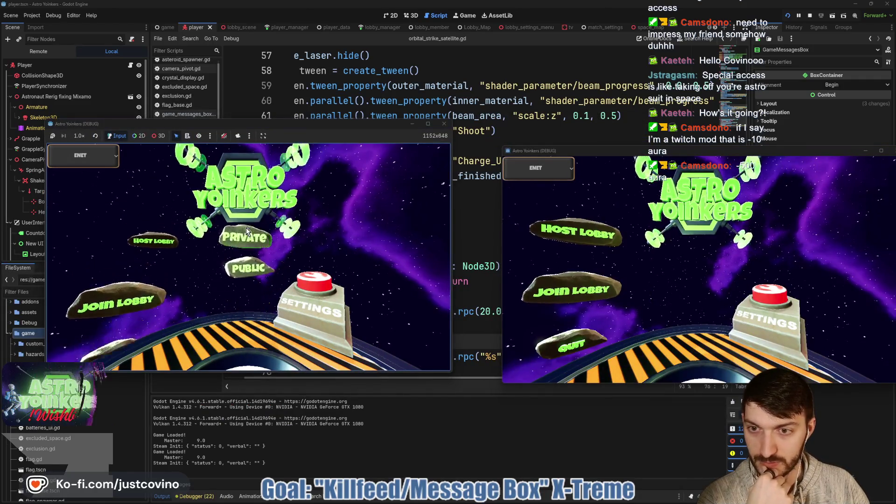
pyautogui.click(245, 228)
pyautogui.click(572, 290)
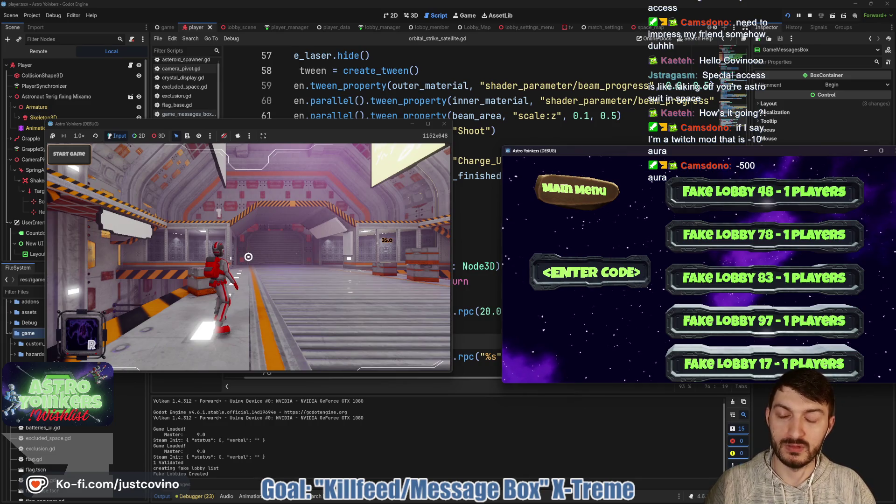
pyautogui.press('super')
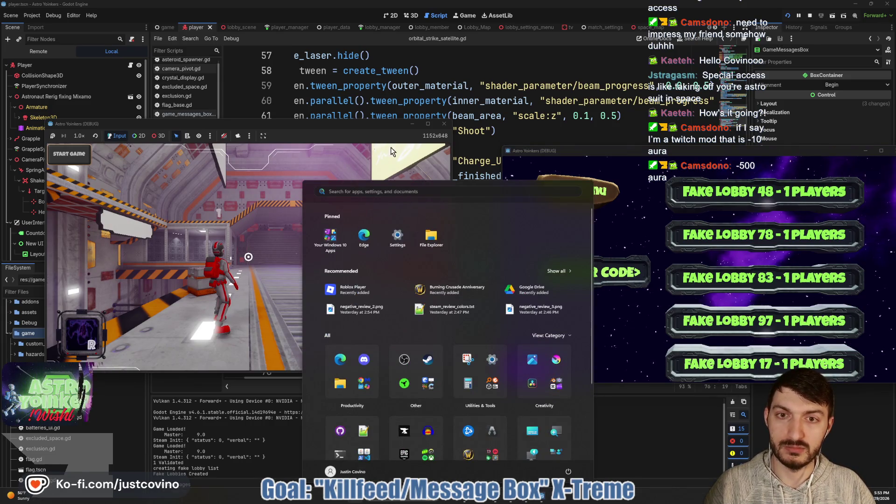
pyautogui.click(291, 184)
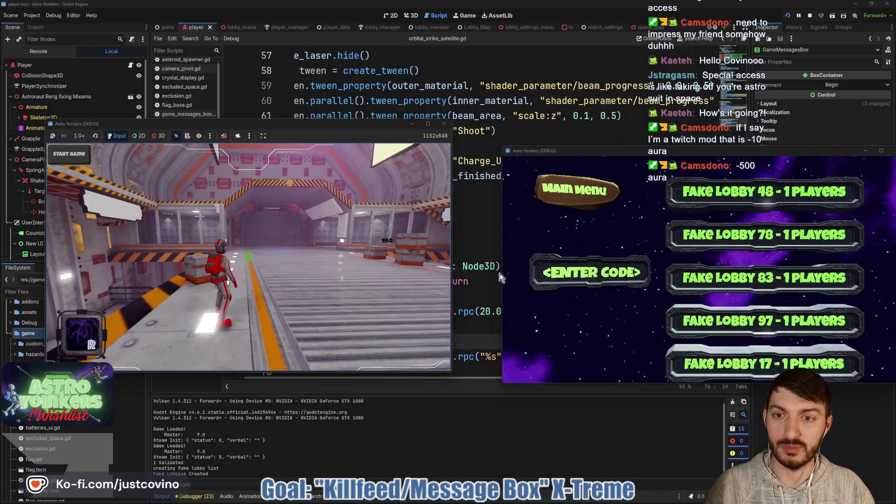
pyautogui.click(714, 189)
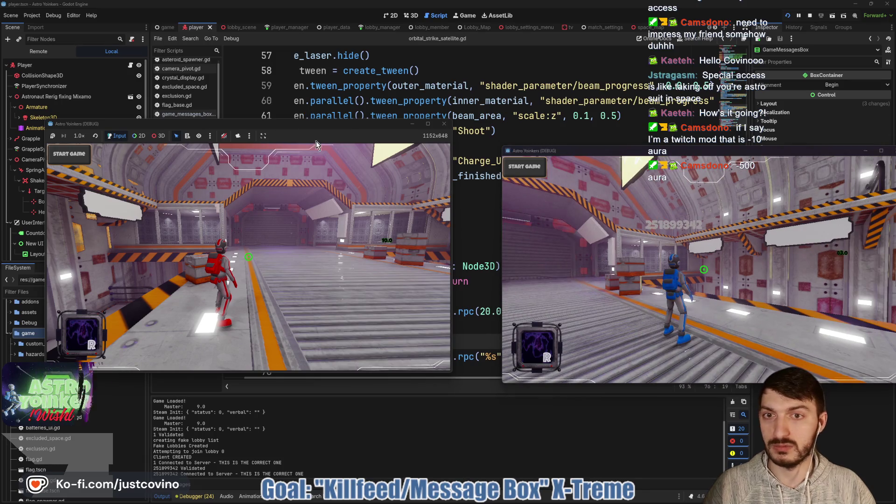
# - Walk the red astronaut into the Asteroid Map, fire a laser, and jump among the asteroids
pyautogui.press('w')
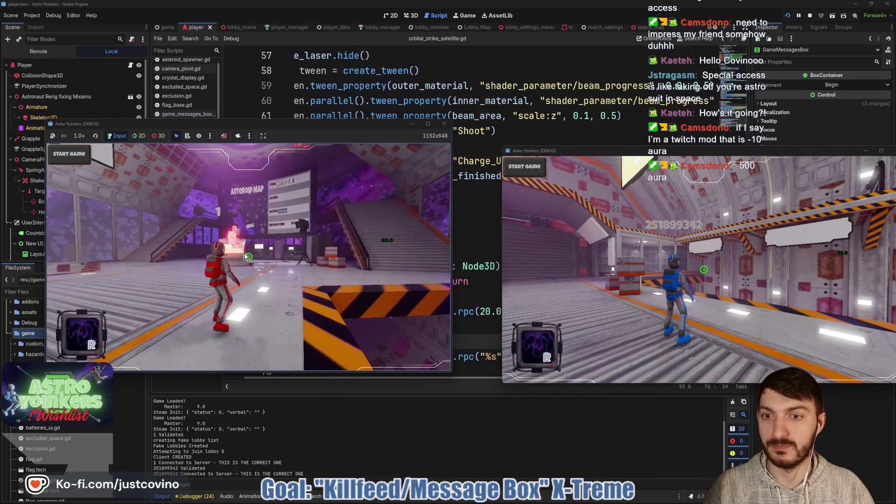
pyautogui.click(207, 270)
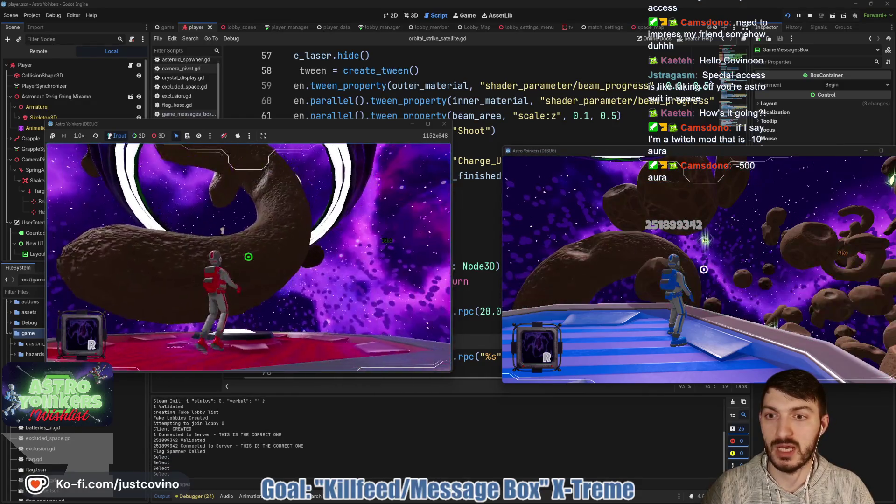
pyautogui.press('w')
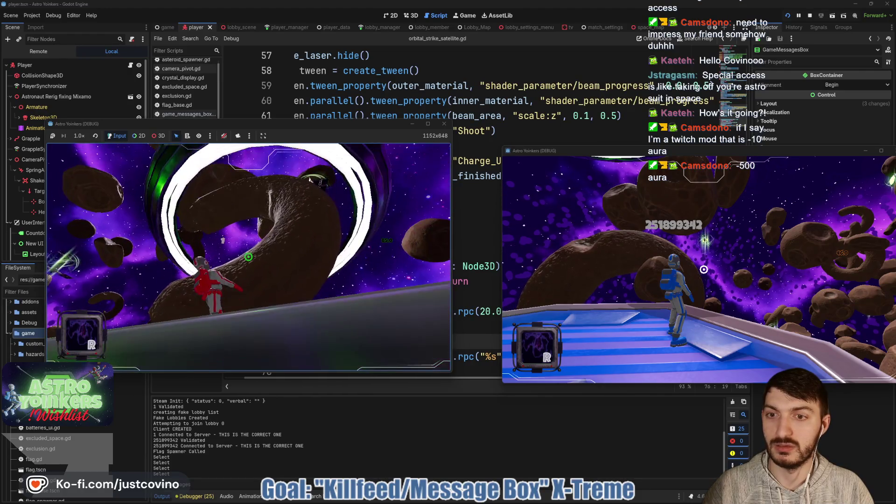
pyautogui.press('w')
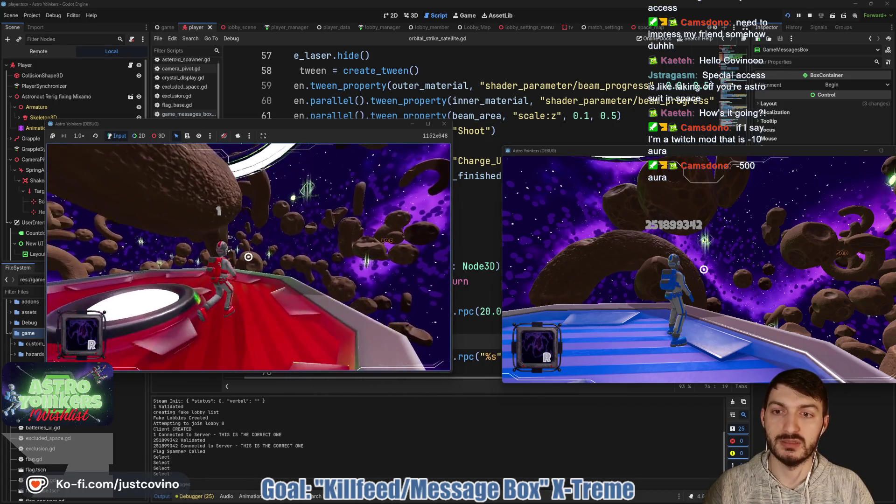
pyautogui.press('space')
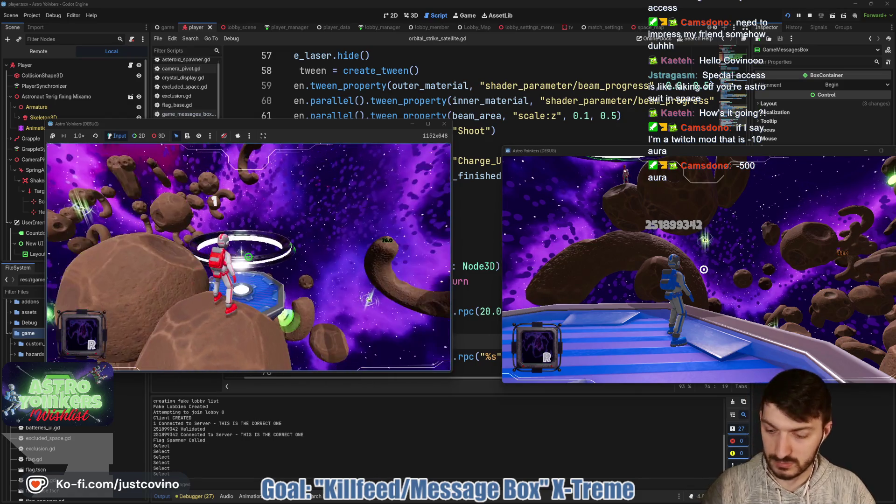
# - Give the player an orbital_strike via the dev console cheat_item command and fire it at the other player
pyautogui.press('`')
pyautogui.write('chet')
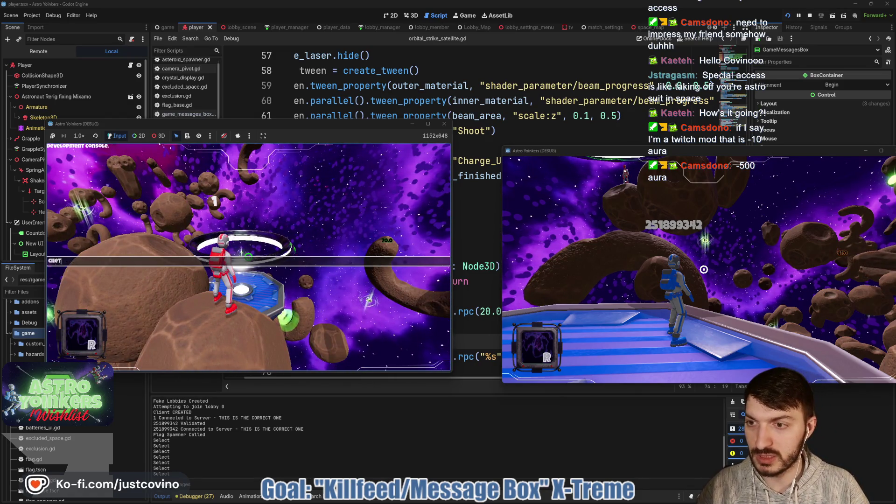
pyautogui.press('BackSpace')
pyautogui.write('at_item orbital')
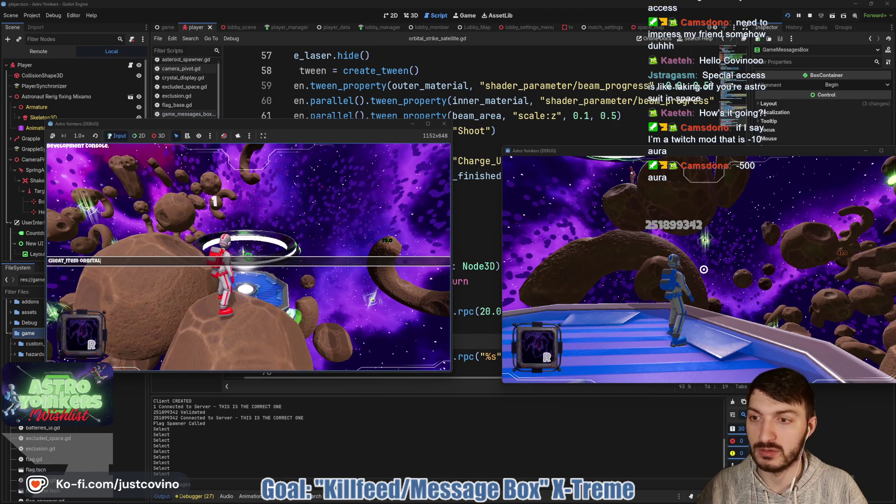
pyautogui.write('_strike')
pyautogui.press('Return')
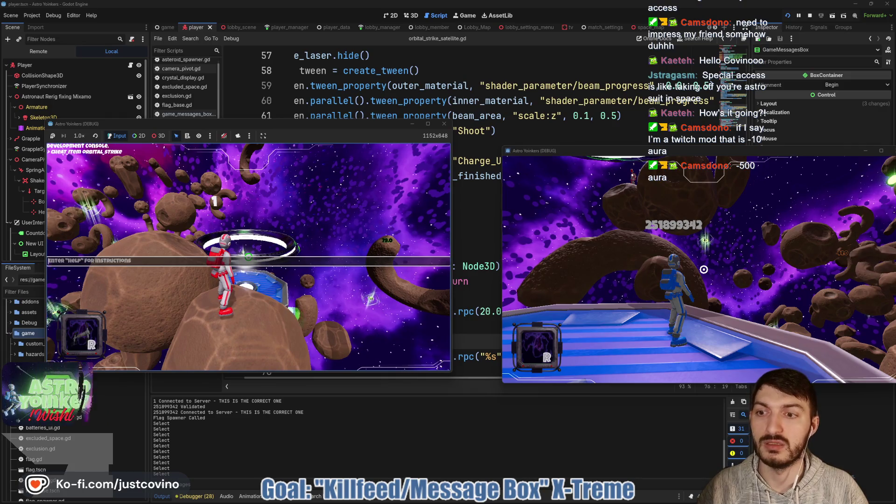
pyautogui.press('Escape')
pyautogui.press('Escape')
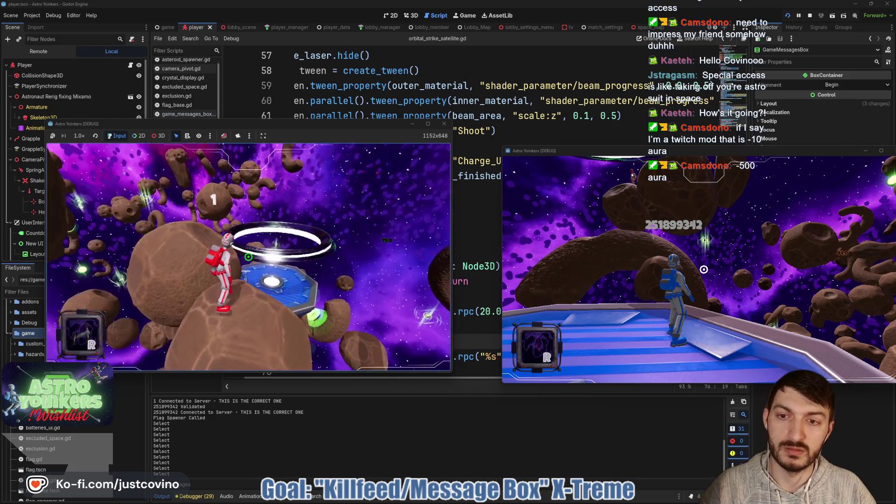
pyautogui.press('r')
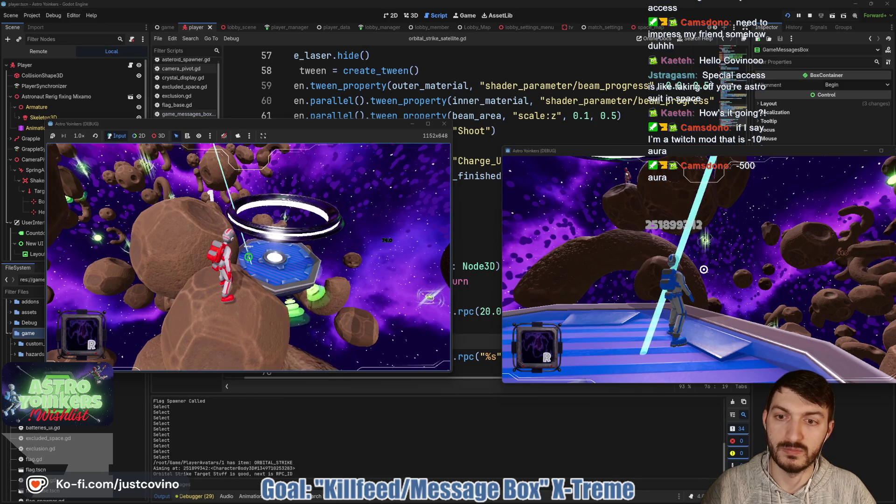
pyautogui.press('space')
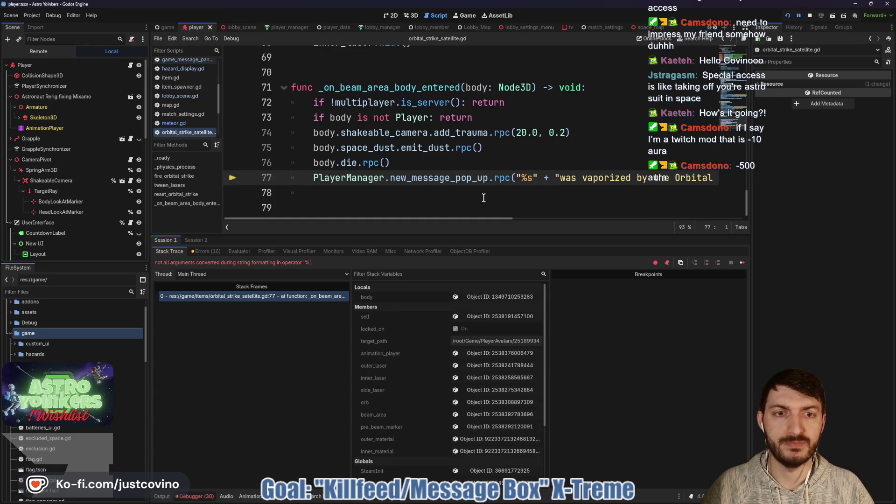
# - Add a var player_name line after body.die.rpc(), moving the player-name lookup into it
pyautogui.hscroll(10, 542, 182)
pyautogui.hscroll(2, 586, 188)
pyautogui.hscroll(6, 522, 181)
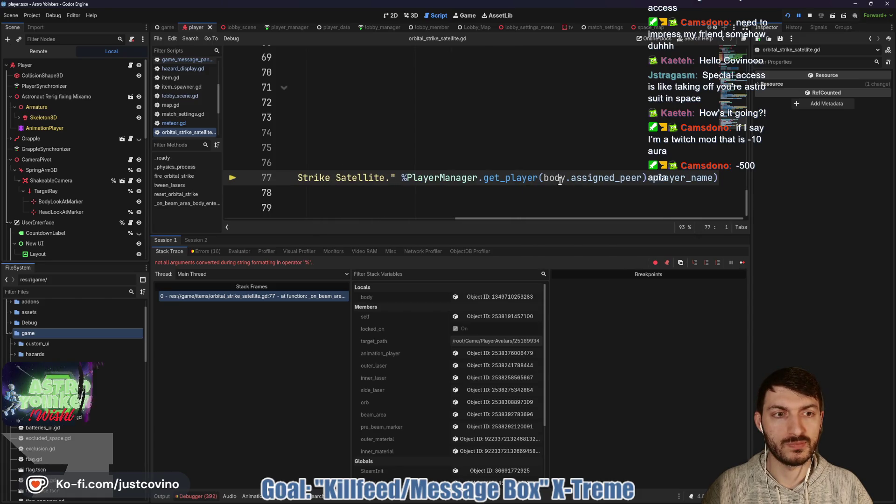
pyautogui.hscroll(-15, 560, 181)
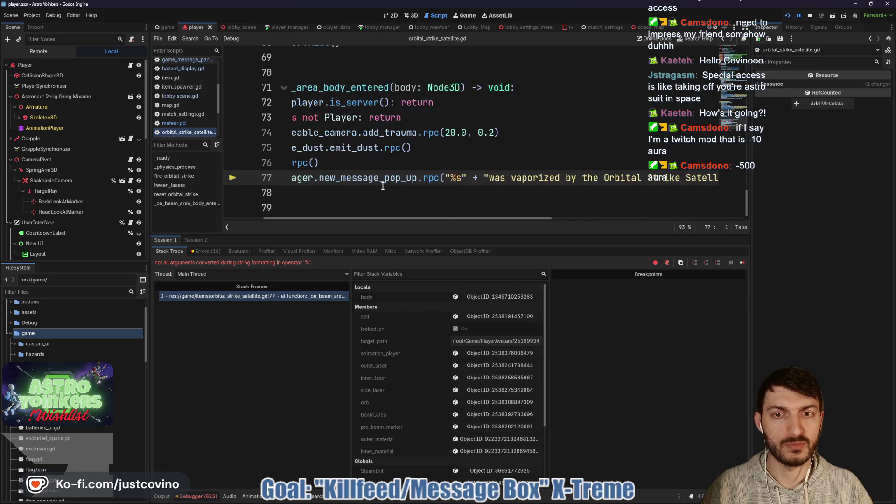
pyautogui.hscroll(-5, 383, 186)
pyautogui.click(419, 163)
pyautogui.press('Return')
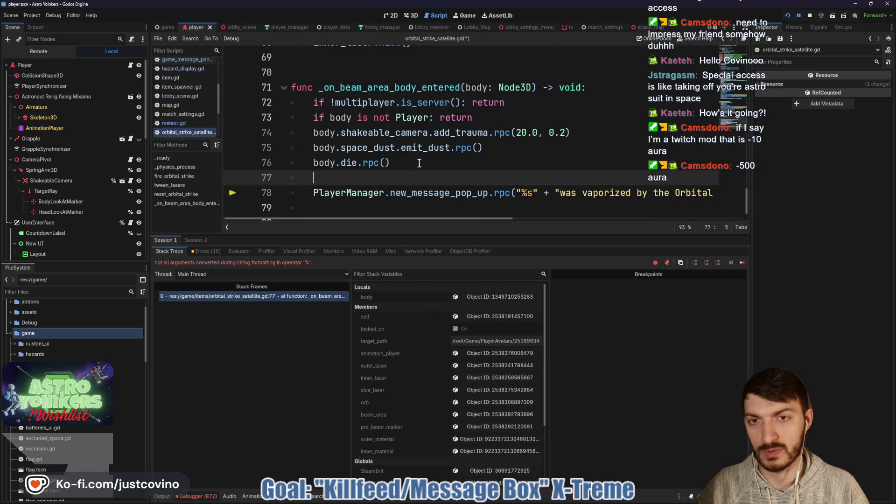
pyautogui.write('var player_name =')
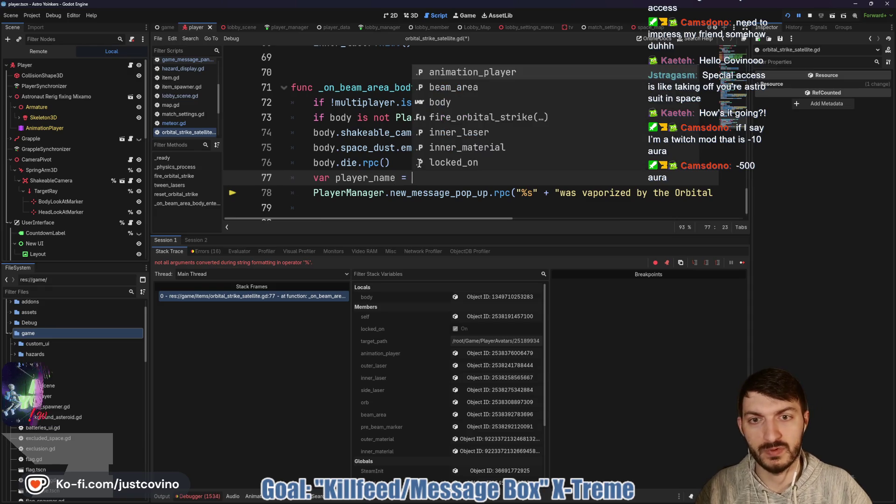
pyautogui.hscroll(8, 571, 188)
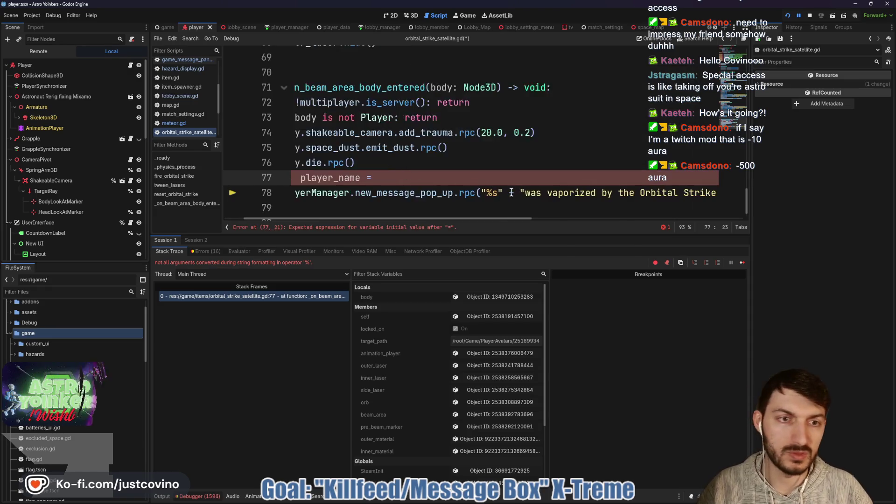
pyautogui.moveTo(548, 192); pyautogui.dragTo(723, 189)
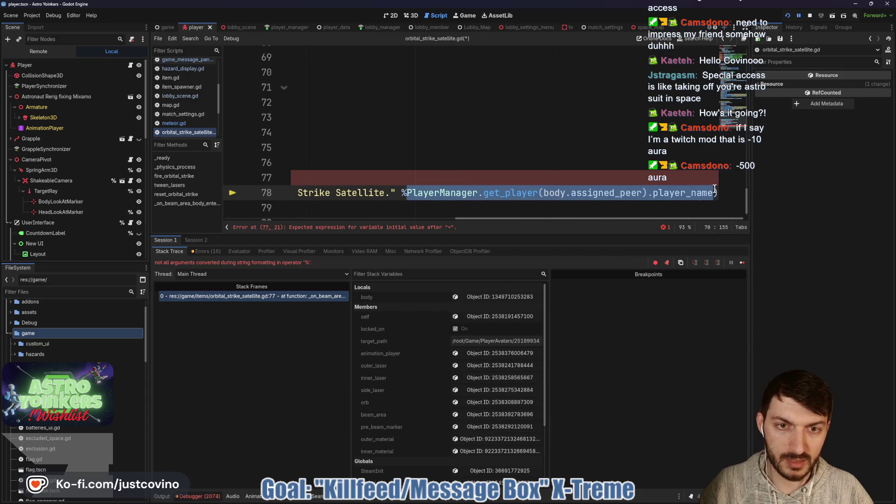
pyautogui.hotkey('ctrl', 'x')
pyautogui.click(575, 178)
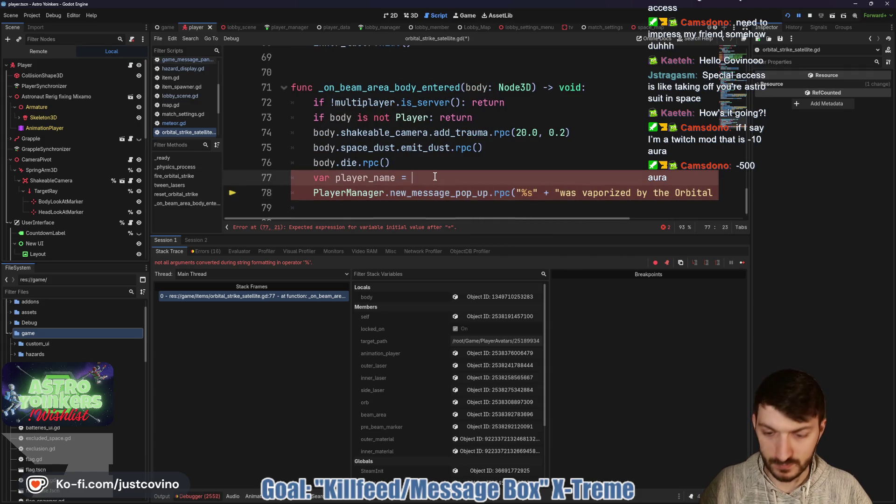
pyautogui.hotkey('ctrl', 'v')
# - Start reworking line 78's vaporized popup message to use player_name
pyautogui.hscroll(3, 609, 181)
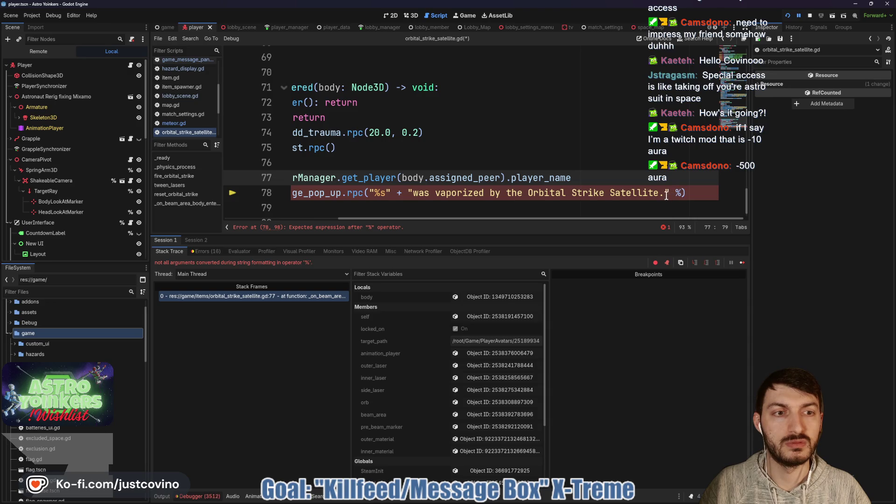
pyautogui.click(690, 195)
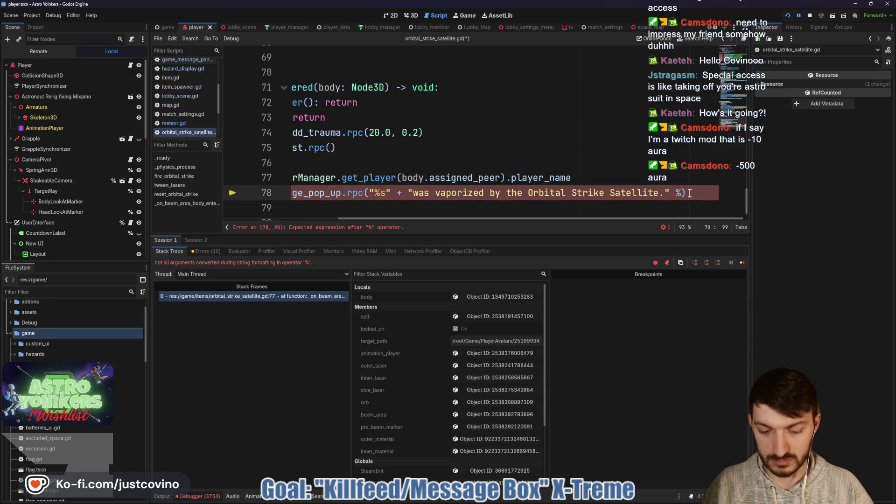
pyautogui.write('player_name')
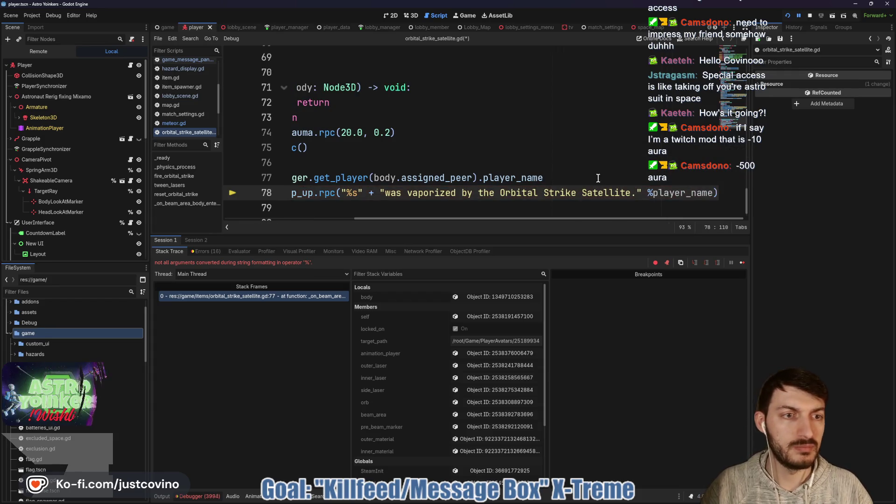
pyautogui.hscroll(-5, 607, 178)
pyautogui.hscroll(5, 616, 183)
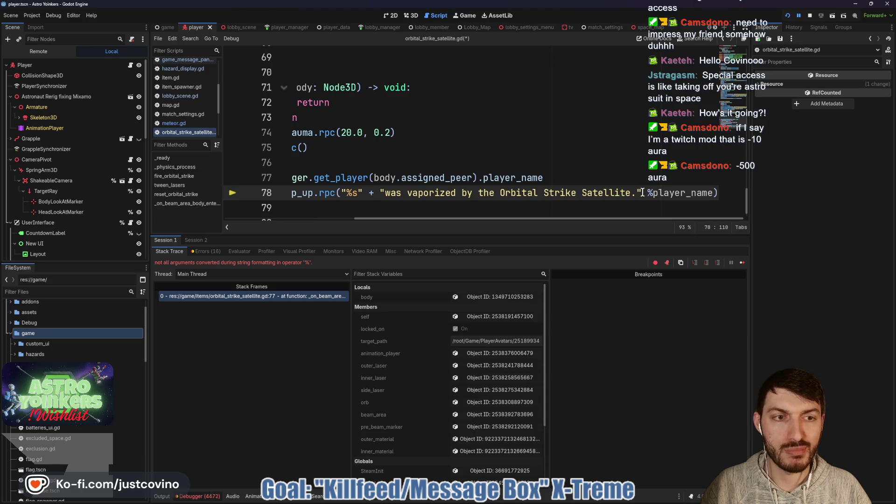
pyautogui.moveTo(643, 193); pyautogui.dragTo(380, 194)
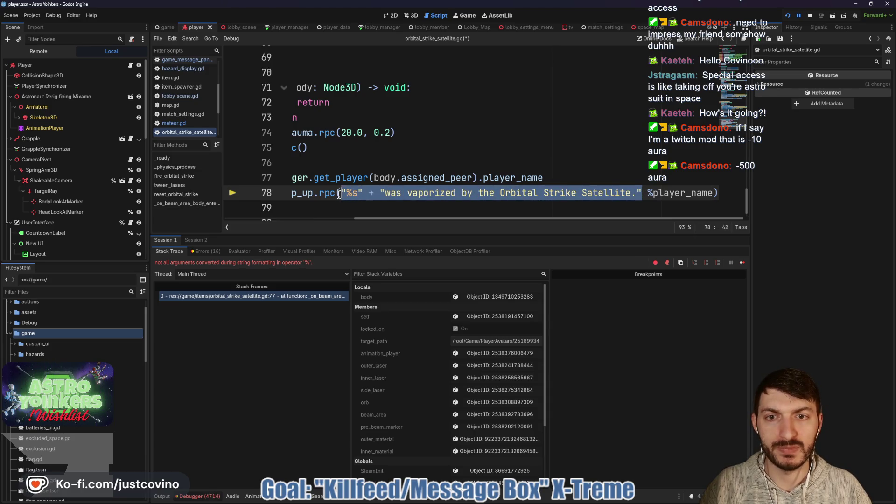
pyautogui.write('(')
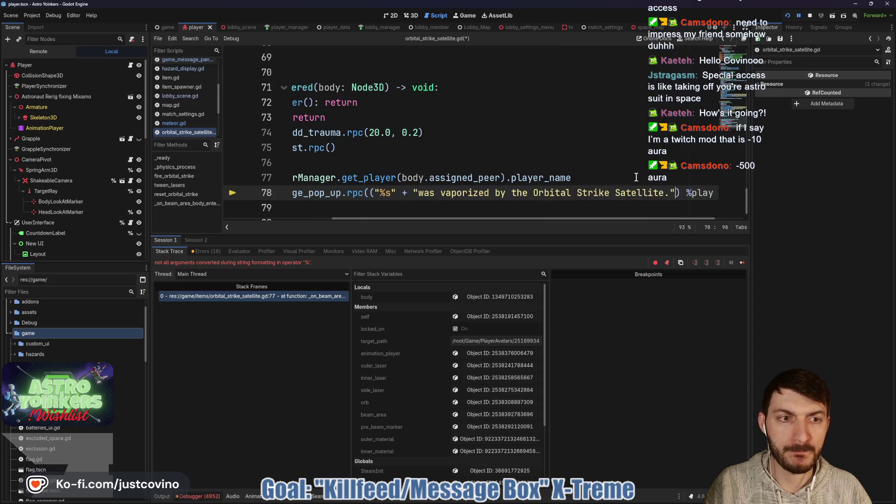
pyautogui.press('BackSpace')
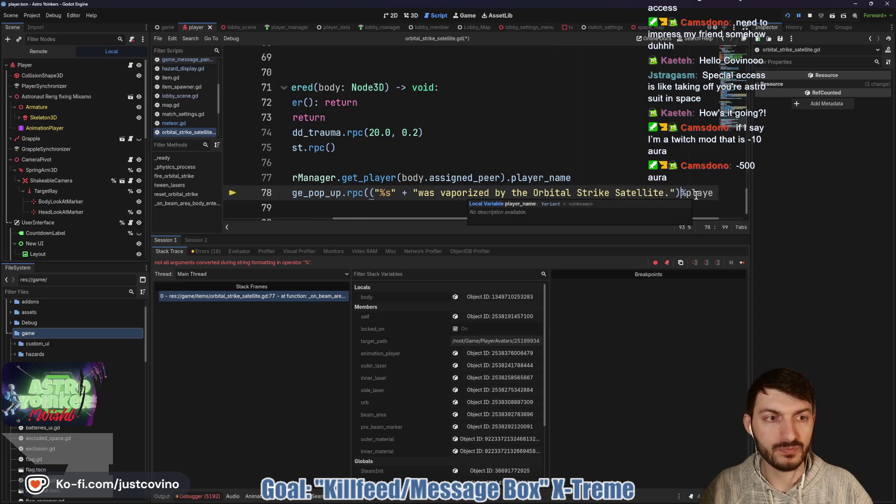
pyautogui.hscroll(2, 669, 181)
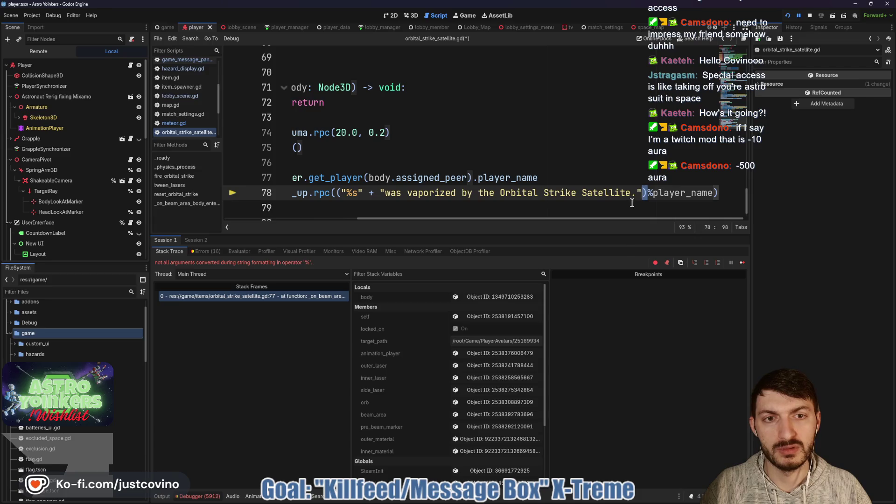
# - Replace %s with player_name +, delete the trailing %player_name, and run the project
pyautogui.click(358, 193)
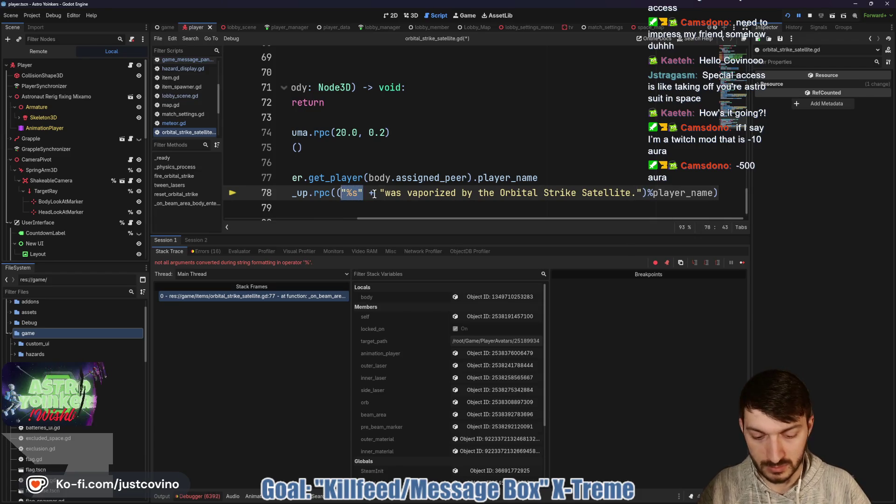
pyautogui.write('player')
pyautogui.press('Return')
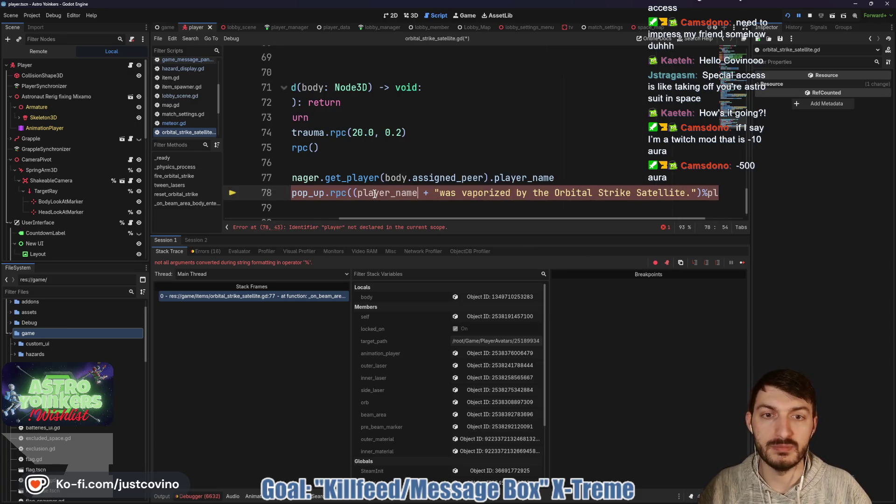
pyautogui.press('Right')
pyautogui.press('Right')
pyautogui.press('Right')
pyautogui.hscroll(2, 658, 192)
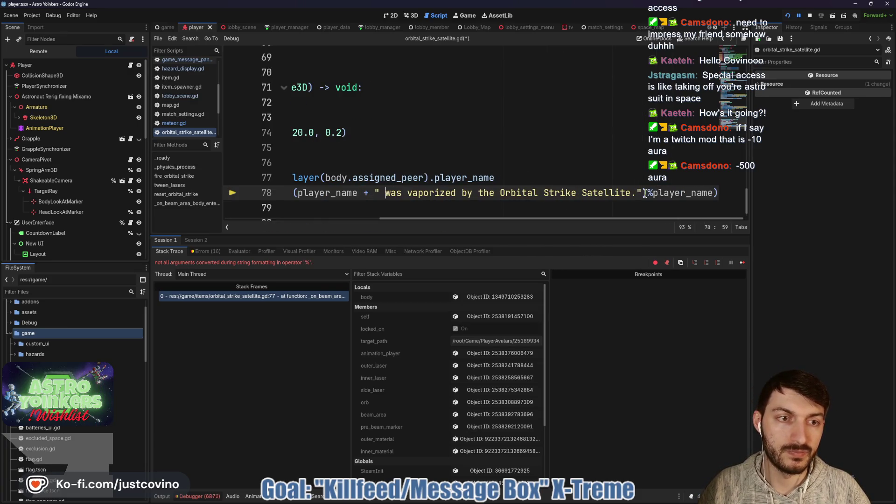
pyautogui.moveTo(643, 193); pyautogui.dragTo(701, 193)
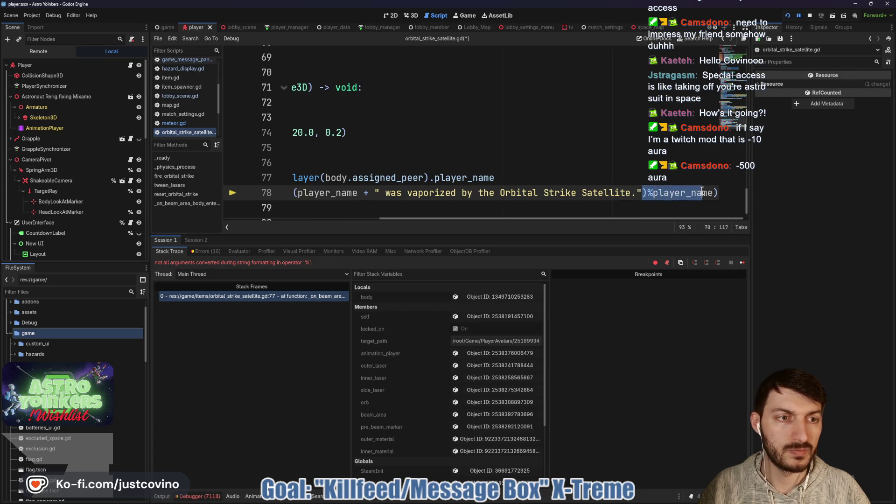
pyautogui.press('BackSpace')
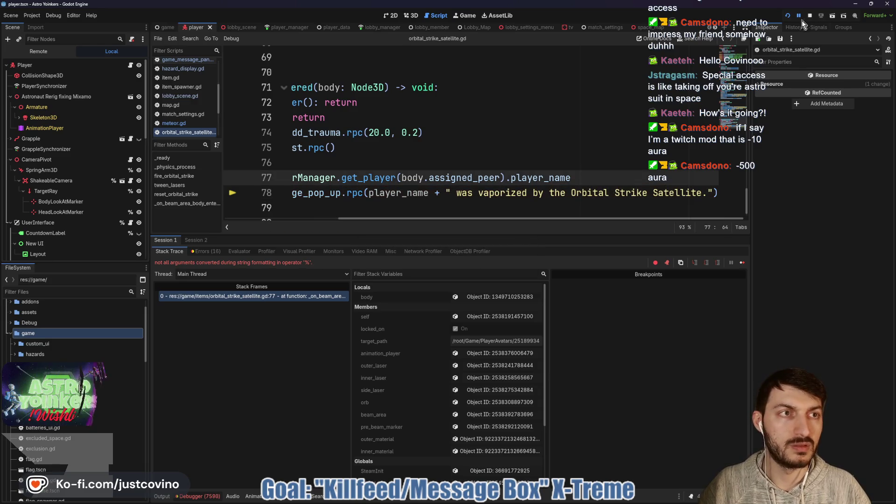
pyautogui.click(787, 17)
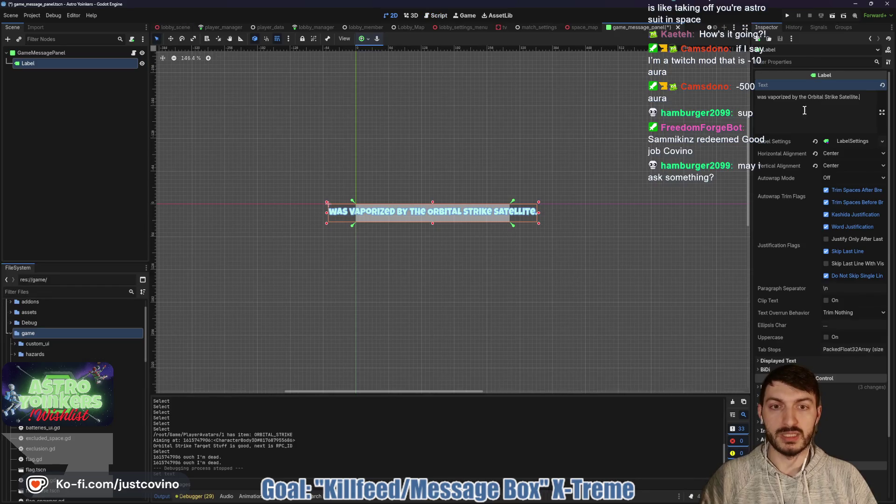
# - Set the Label's LabelSettings font size to 12
pyautogui.click(853, 141)
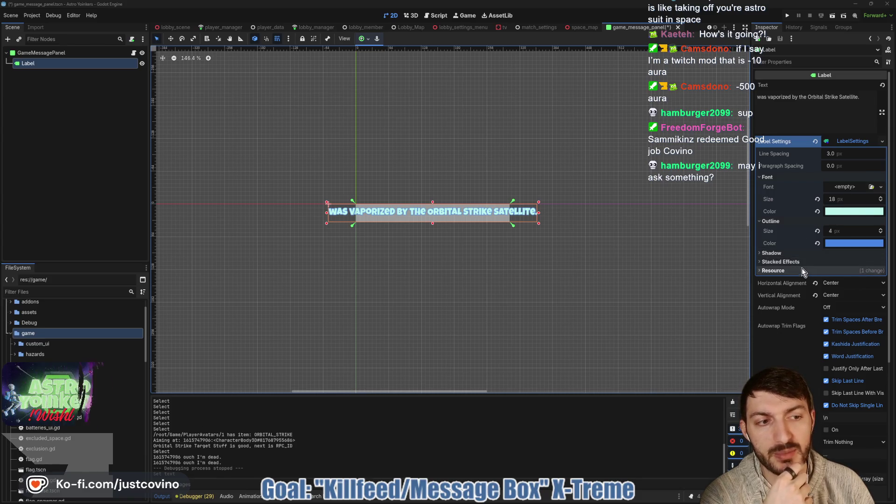
pyautogui.scroll(-5, 823, 252)
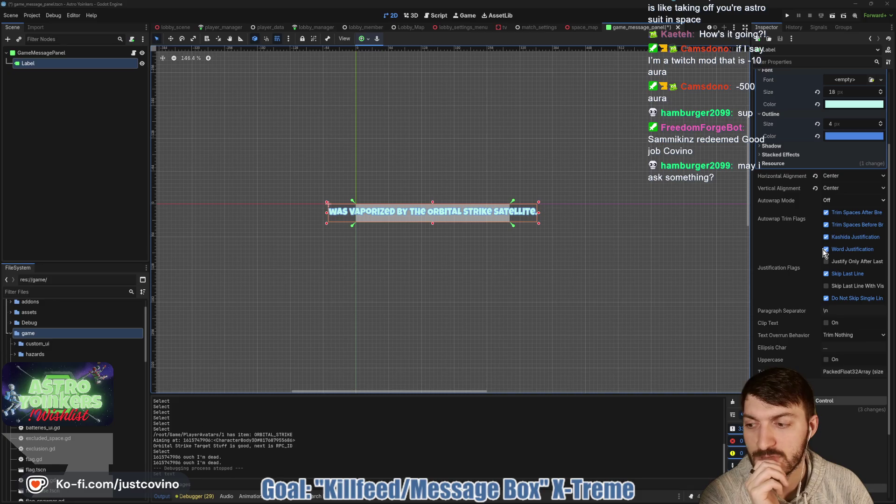
pyautogui.scroll(5, 823, 250)
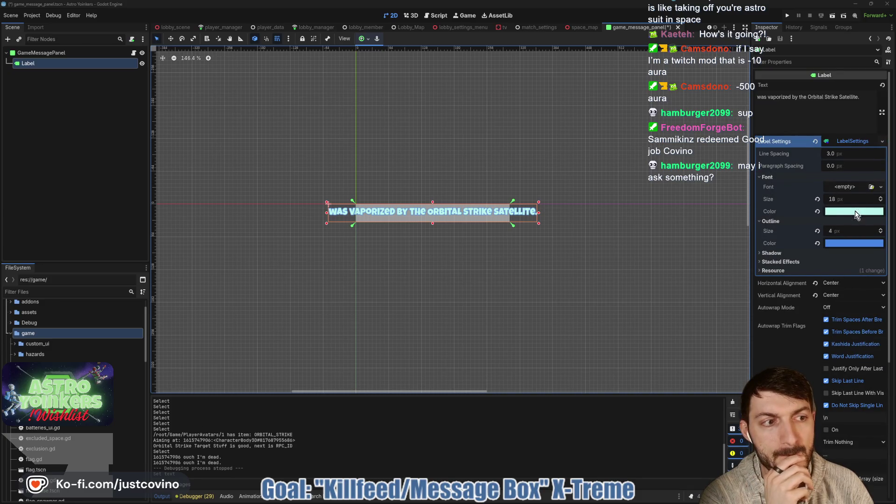
pyautogui.click(843, 198)
pyautogui.write('12')
pyautogui.press('Return')
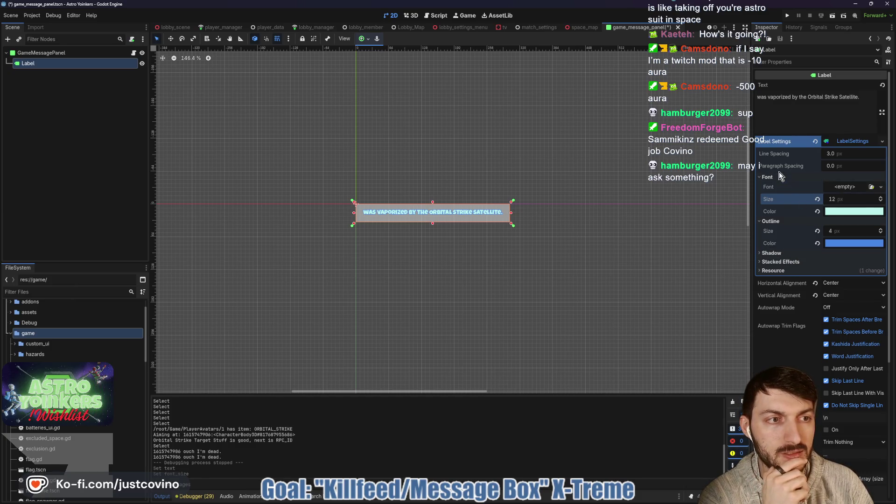
# - Set the Label's Autowrap Mode to Word
pyautogui.scroll(-3, 779, 177)
pyautogui.click(844, 204)
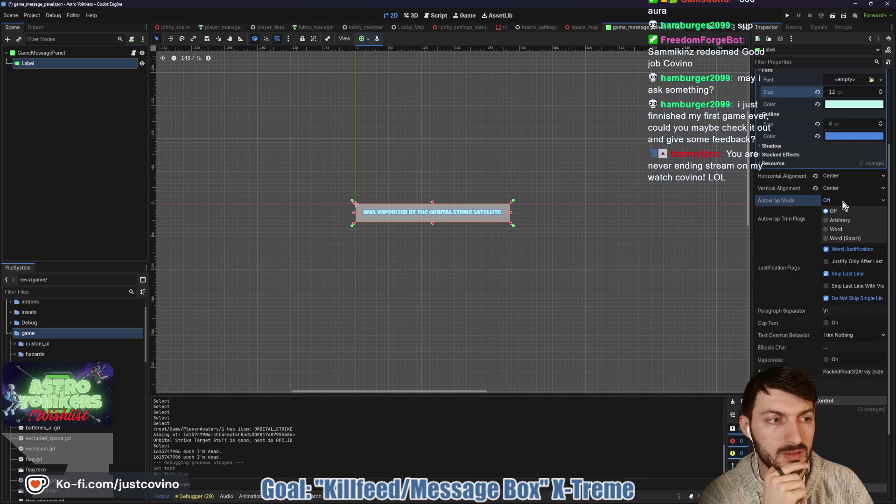
pyautogui.click(848, 229)
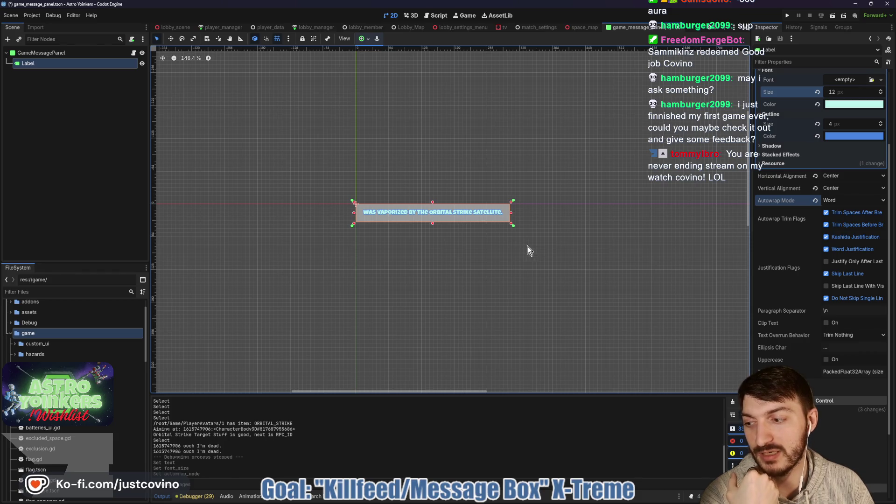
pyautogui.hotkey('alt', 'Tab')
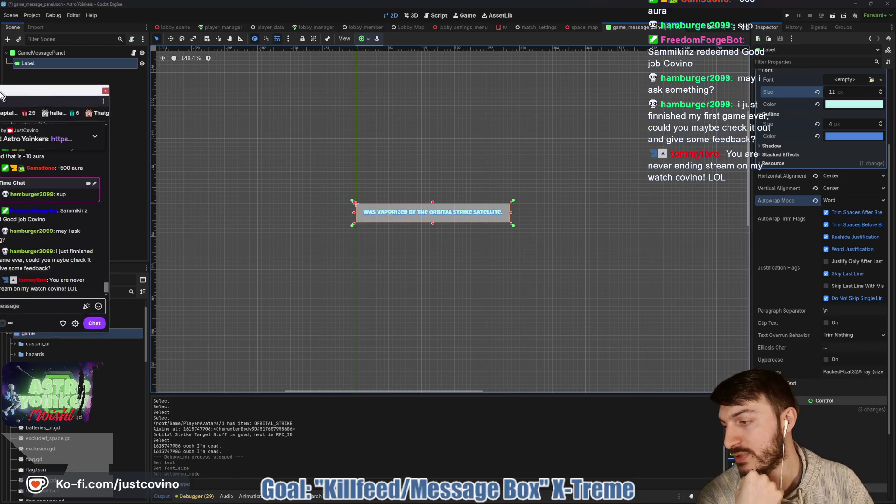
pyautogui.moveTo(44, 89); pyautogui.dragTo(281, 93)
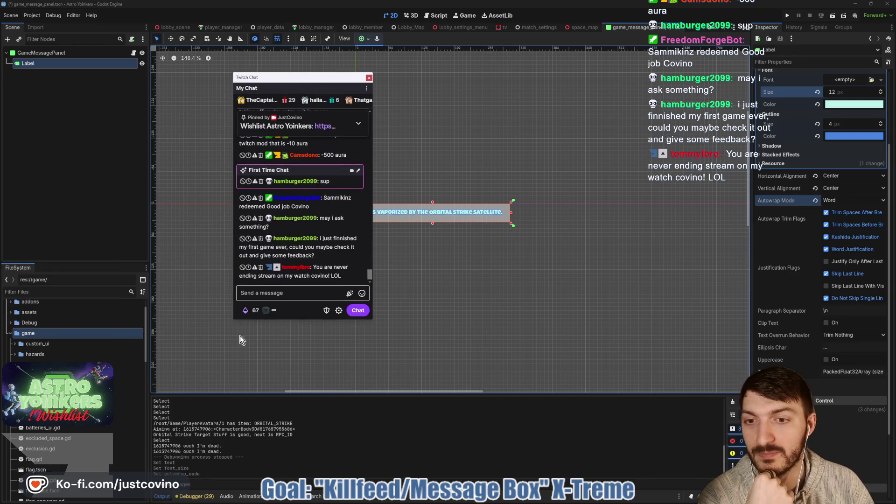
pyautogui.scroll(-5, 318, 196)
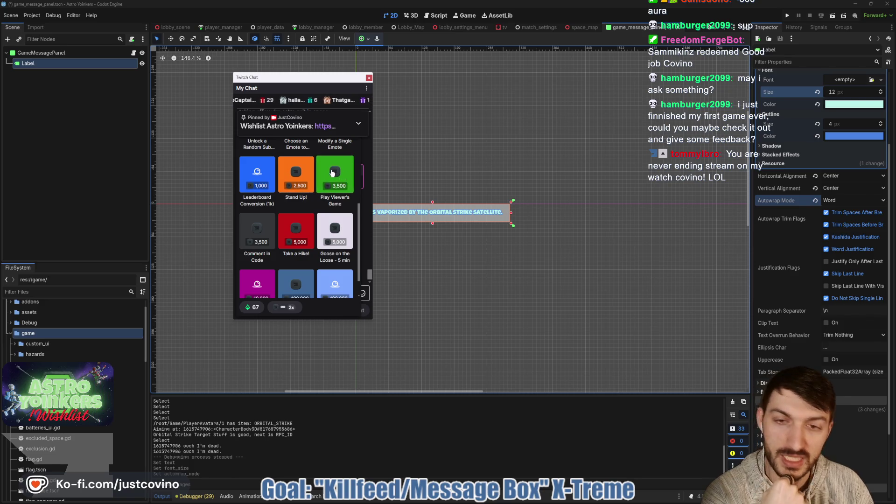
pyautogui.scroll(5, 346, 164)
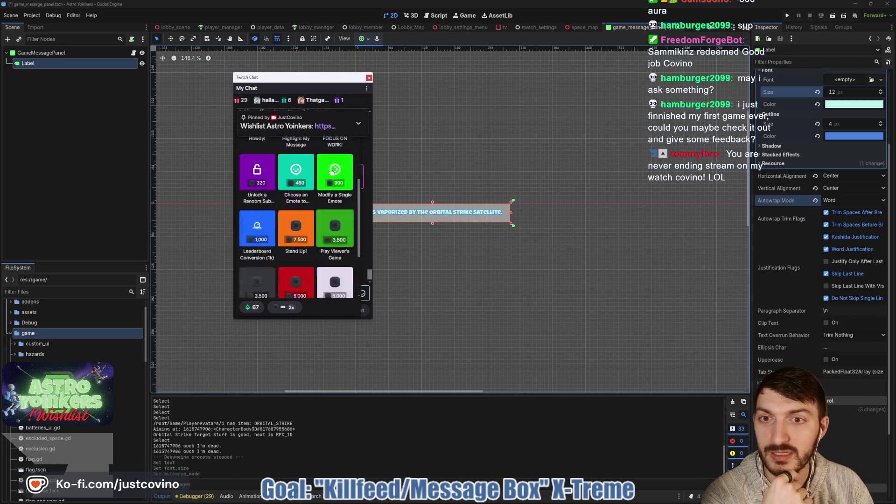
pyautogui.click(359, 125)
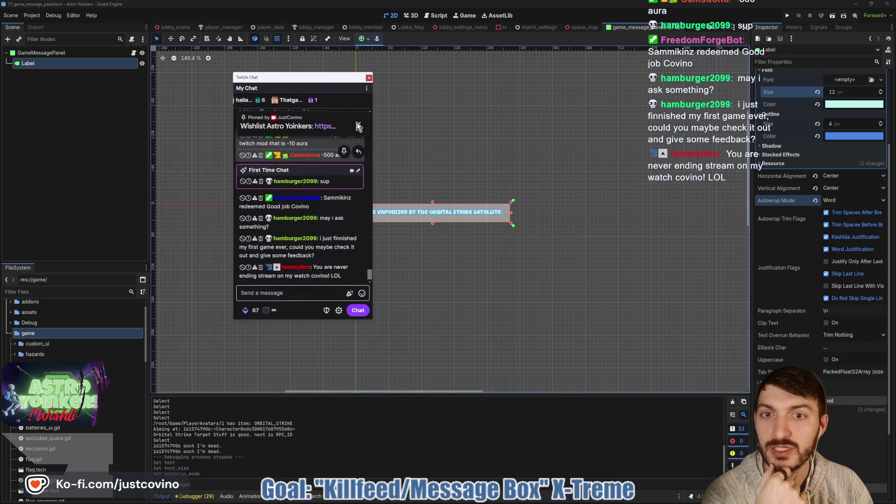
pyautogui.moveTo(306, 100); pyautogui.dragTo(0, 84)
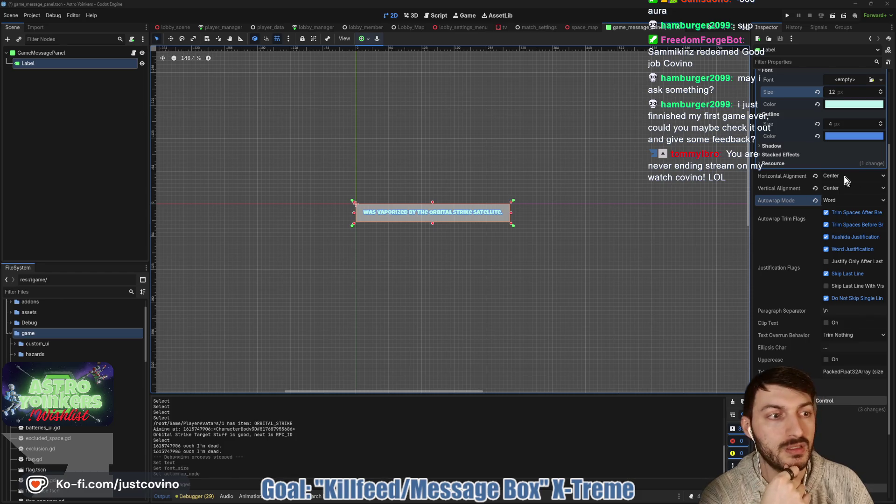
# - Review the Label's Layout properties, then bring the Notion ToDo board browser to the front
pyautogui.scroll(-2, 803, 222)
pyautogui.scroll(-2, 791, 231)
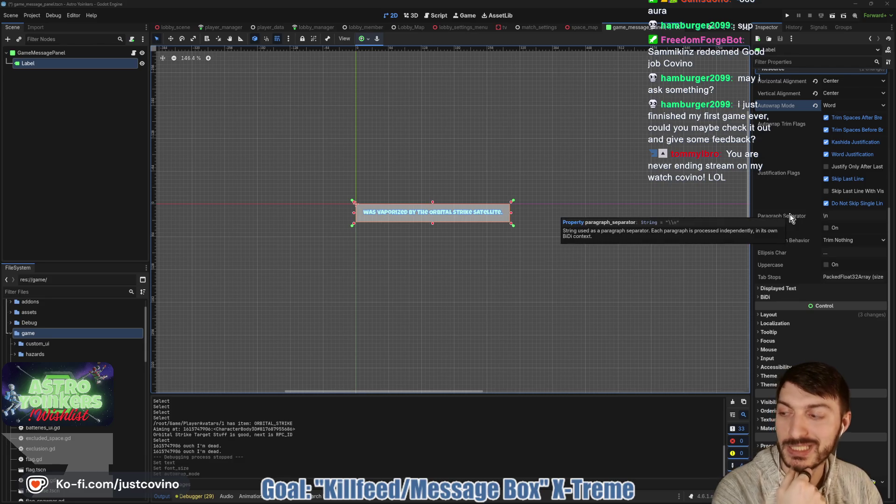
pyautogui.click(784, 317)
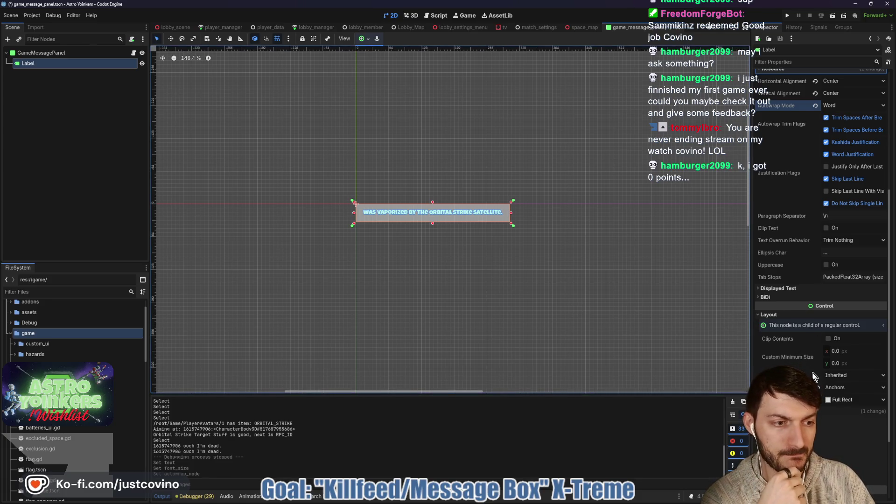
pyautogui.moveTo(813, 372)
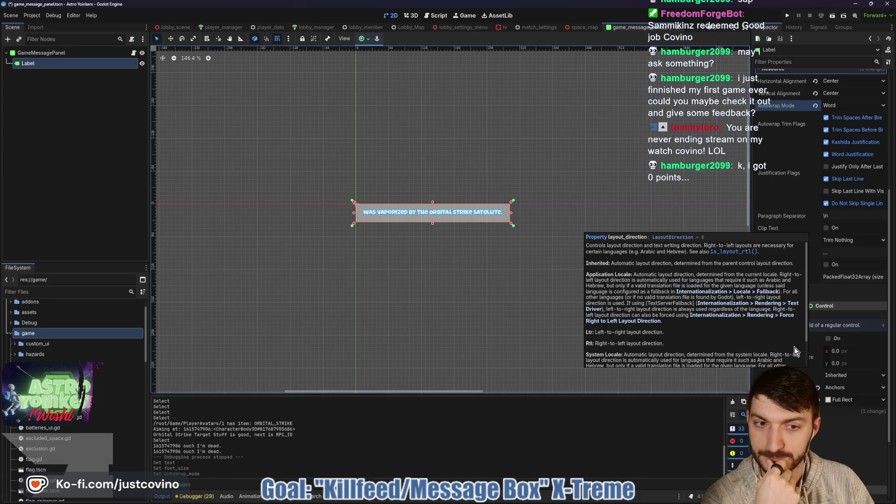
pyautogui.scroll(-3, 787, 316)
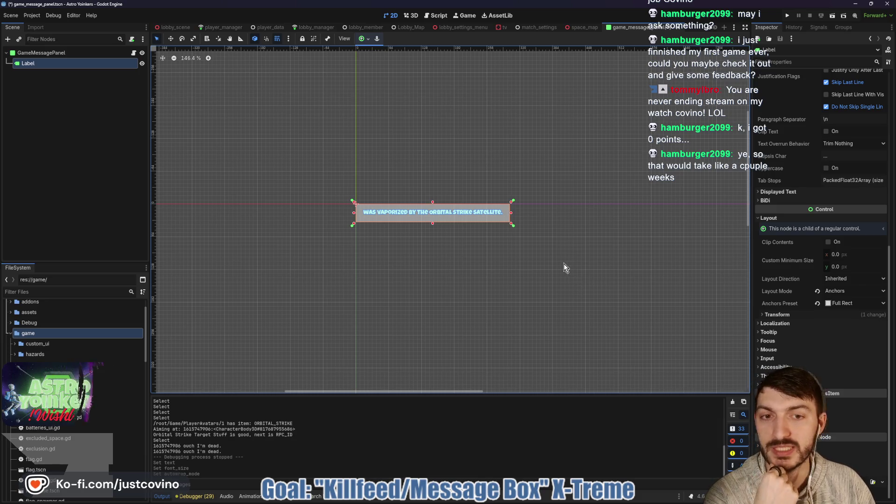
pyautogui.scroll(6, 839, 212)
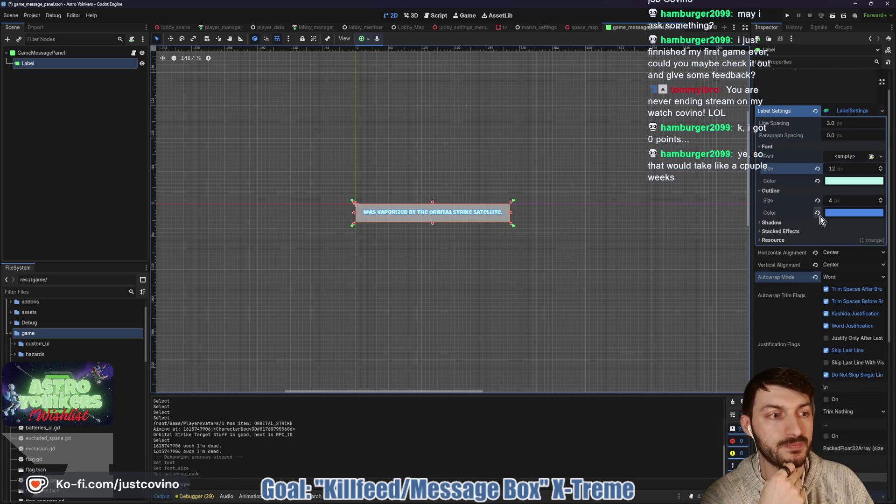
pyautogui.scroll(-1, 782, 280)
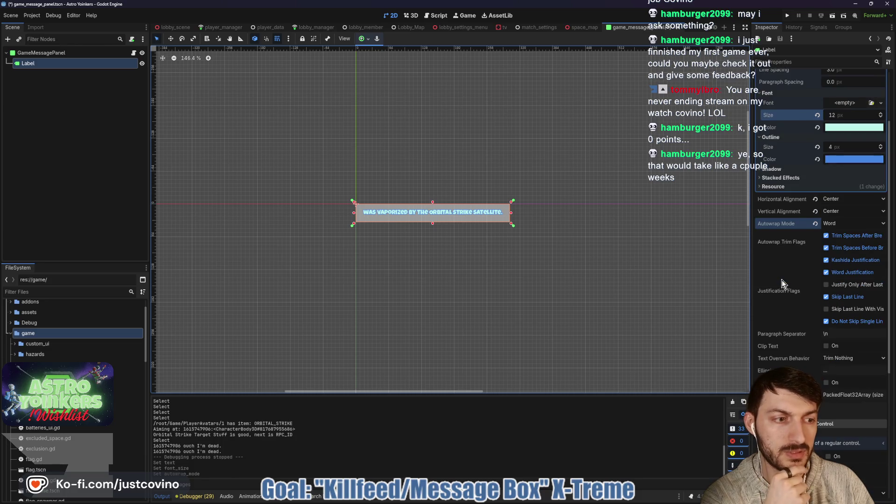
pyautogui.scroll(-1, 783, 280)
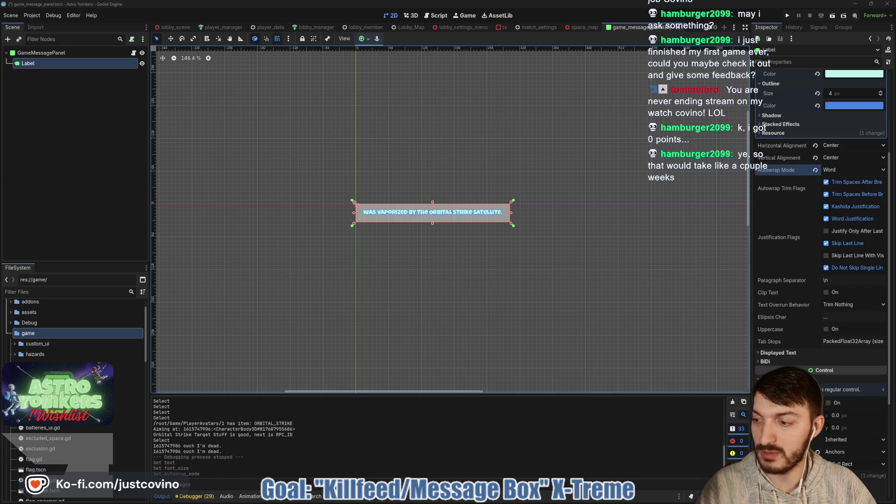
pyautogui.click(514, 503)
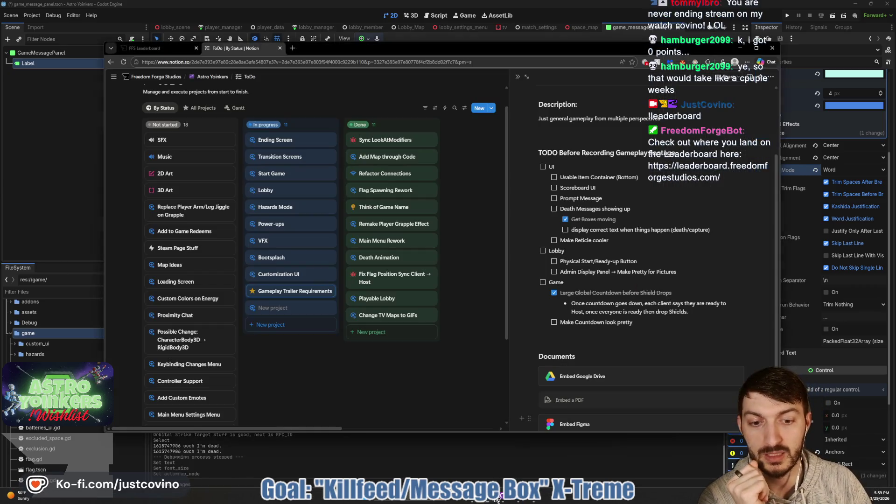
# - Claim the Send 25 Messages quest reward on the FFS Leaderboard, then return to Godot
pyautogui.click(178, 47)
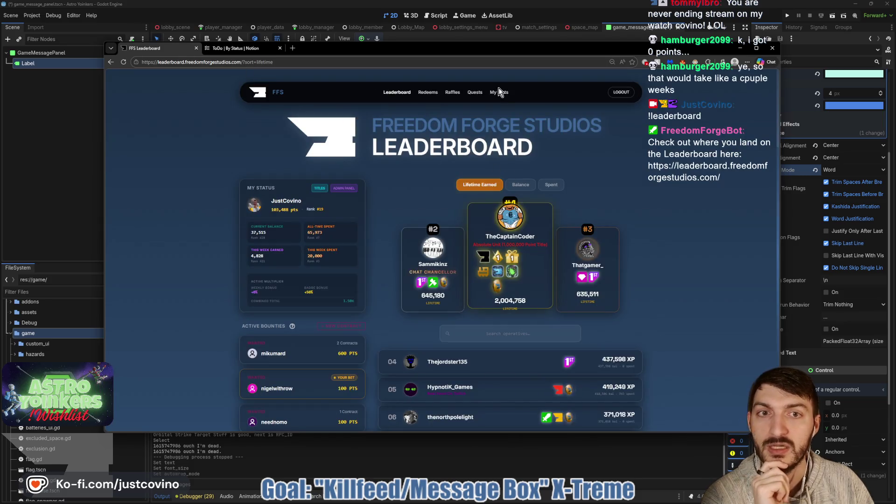
pyautogui.click(471, 96)
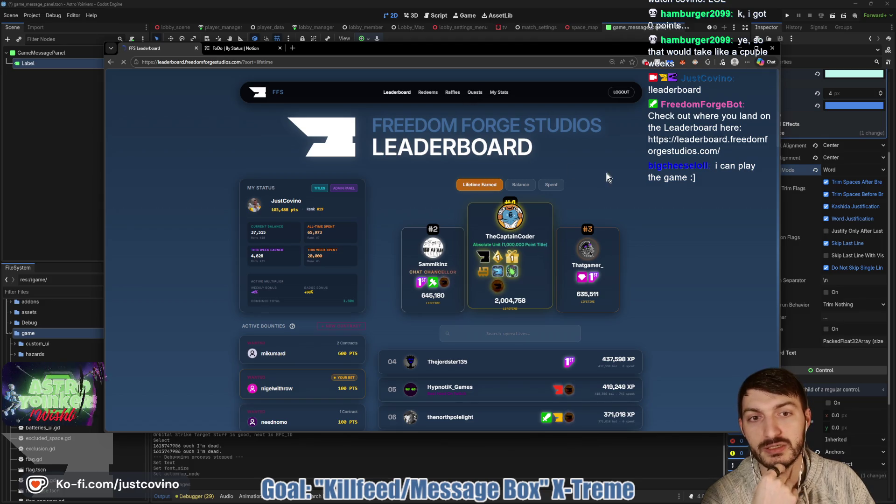
pyautogui.scroll(-1, 470, 77)
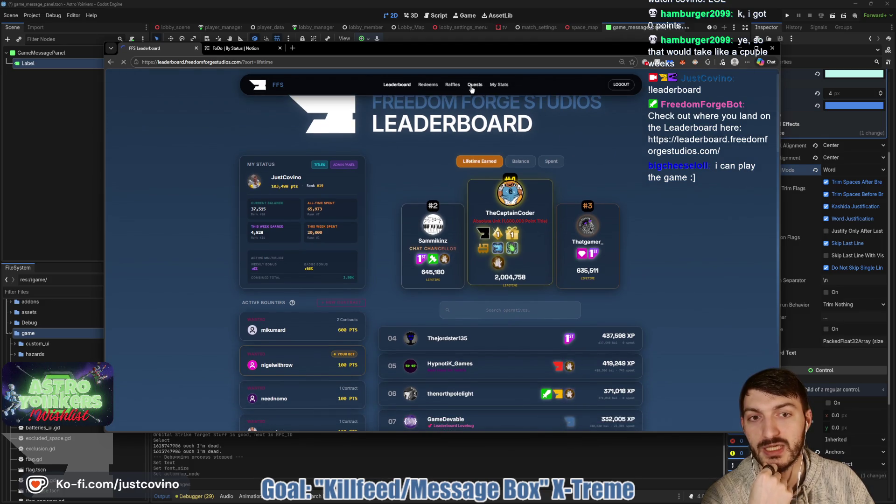
pyautogui.click(474, 85)
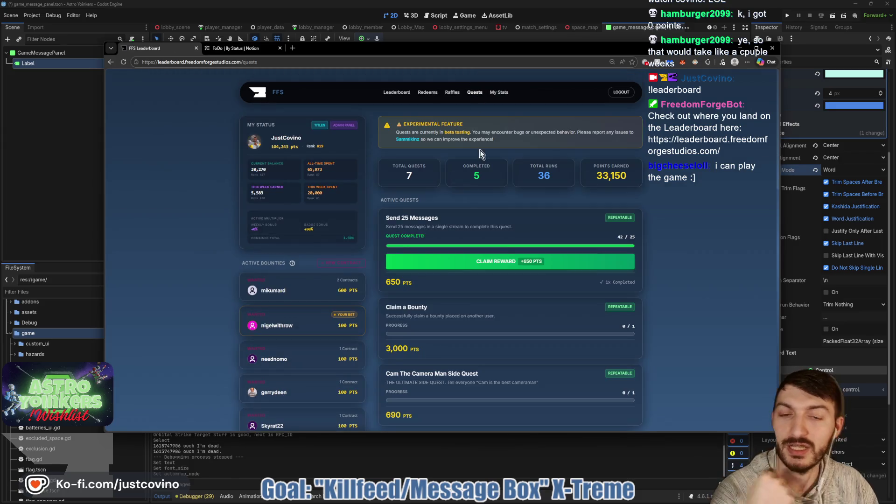
pyautogui.click(508, 259)
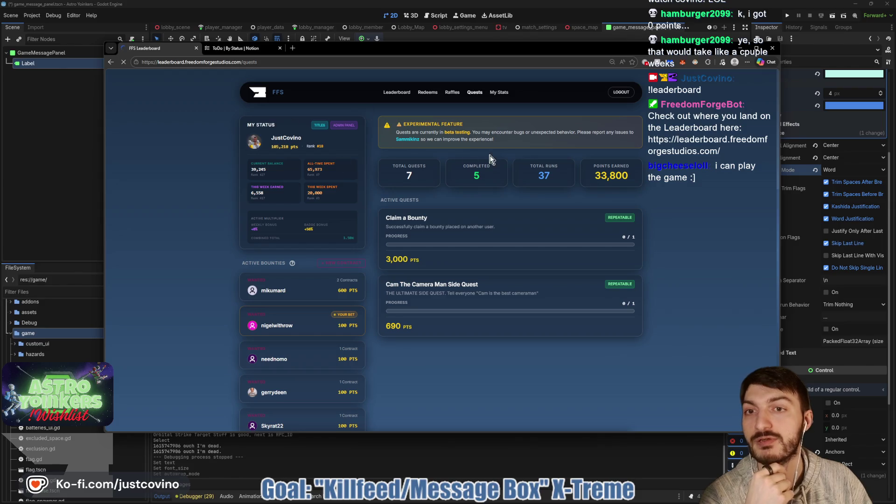
pyautogui.scroll(-5, 516, 261)
pyautogui.scroll(5, 518, 289)
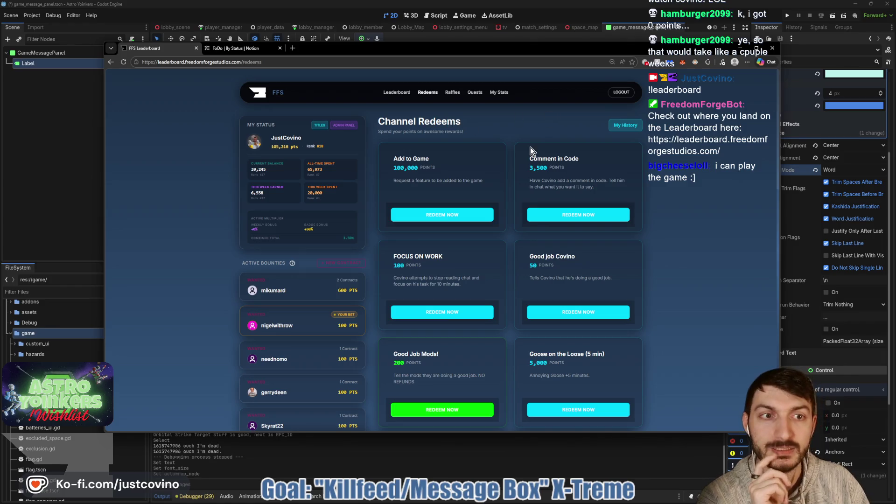
pyautogui.click(400, 92)
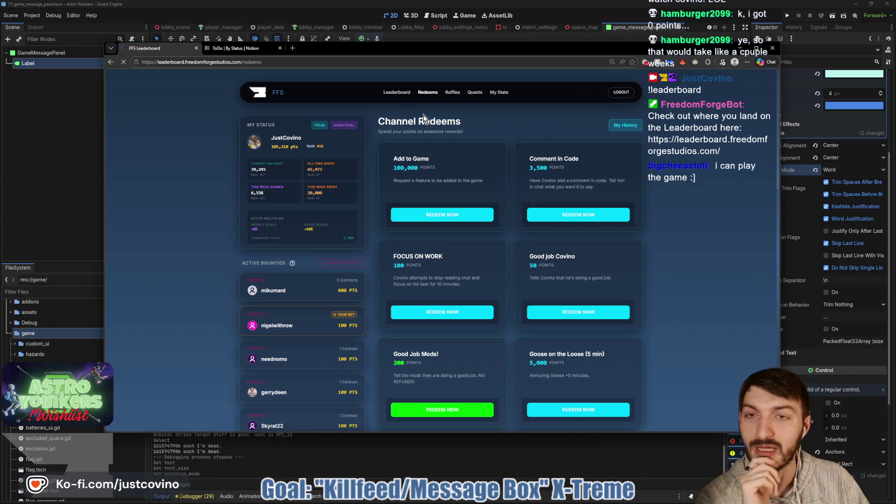
pyautogui.hotkey('alt', 'Tab')
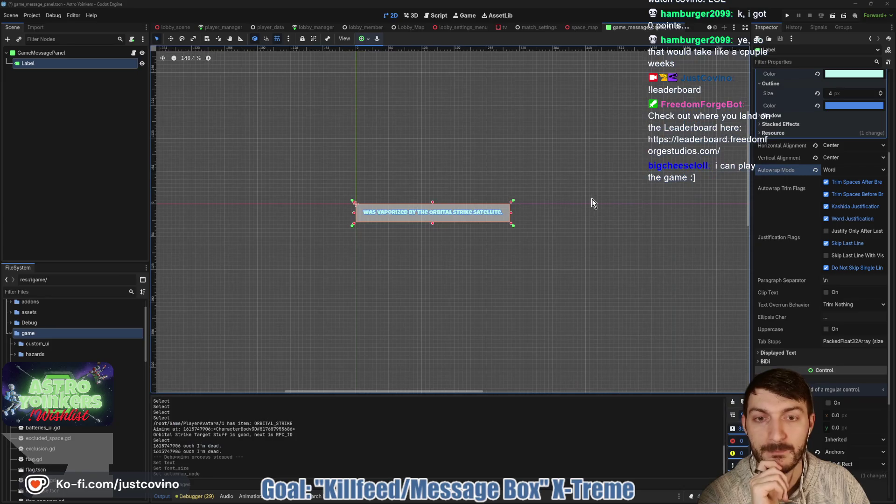
# - Set the Label's Custom Minimum Size x to 300
pyautogui.scroll(-3, 782, 255)
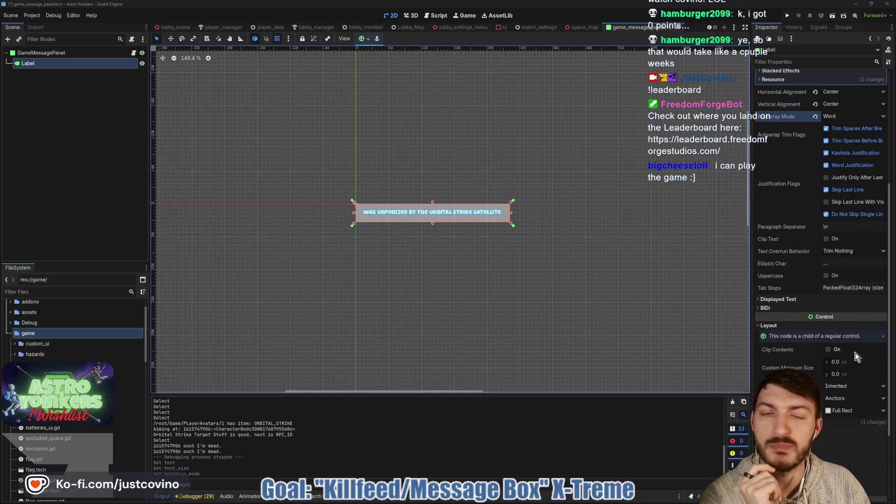
pyautogui.scroll(-6, 841, 261)
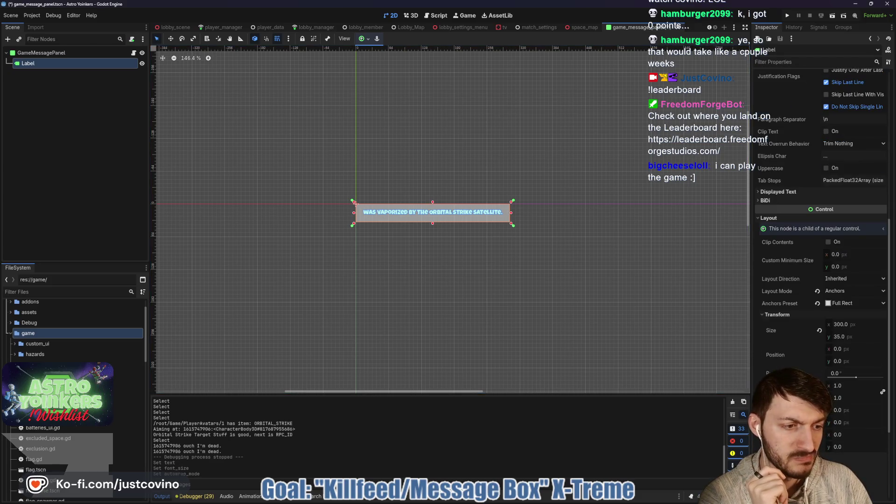
pyautogui.click(840, 255)
pyautogui.write('30')
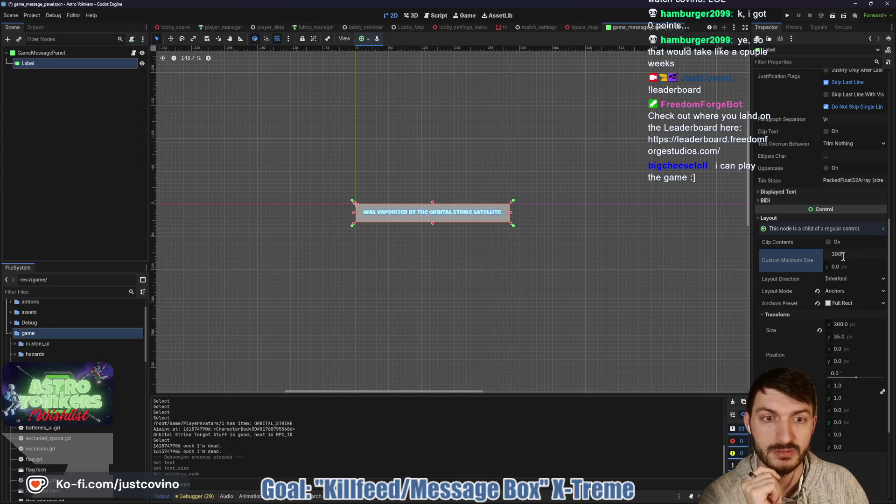
pyautogui.press('Return')
# - Test then clear the Label's Text field and save the message panel scene
pyautogui.scroll(12, 824, 204)
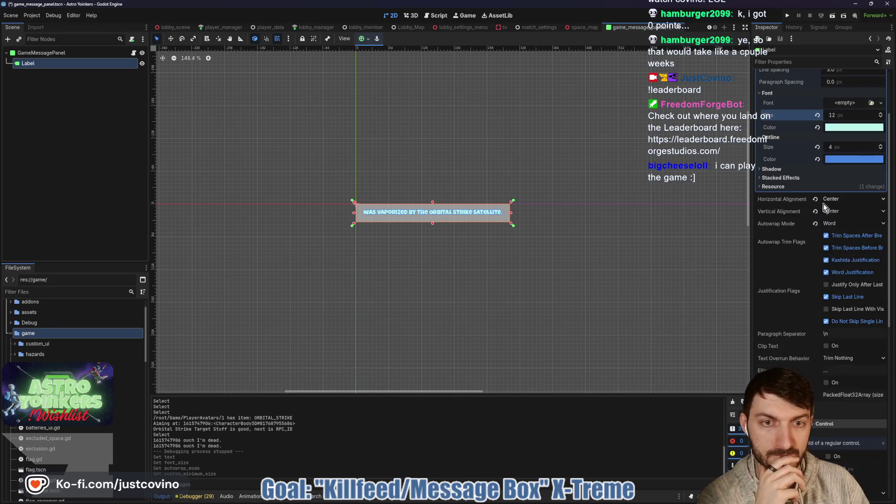
pyautogui.click(759, 97)
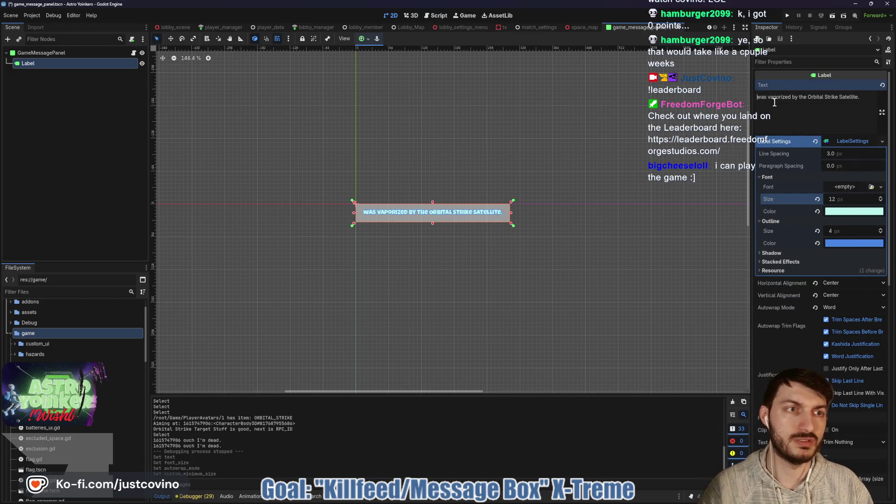
pyautogui.write('abc')
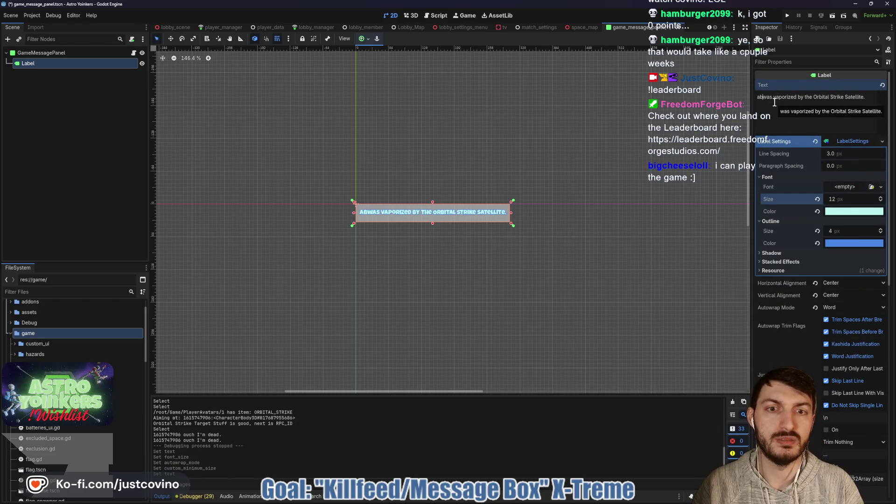
pyautogui.write('def')
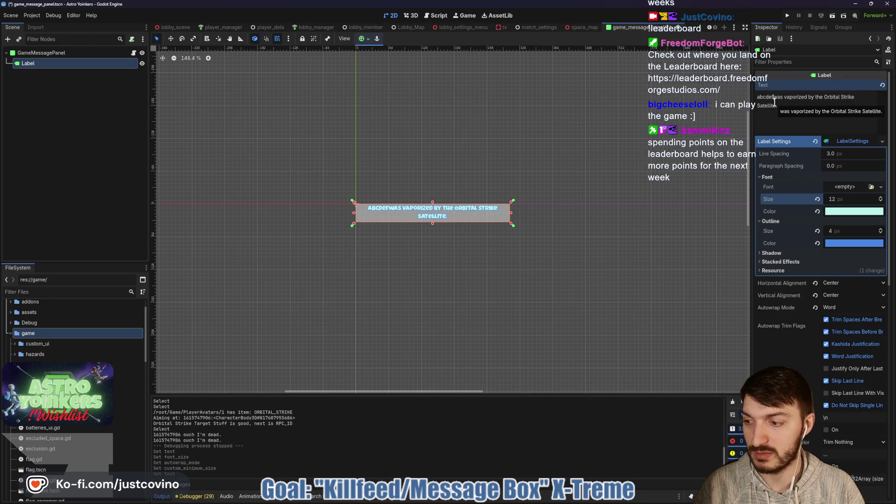
pyautogui.write('f')
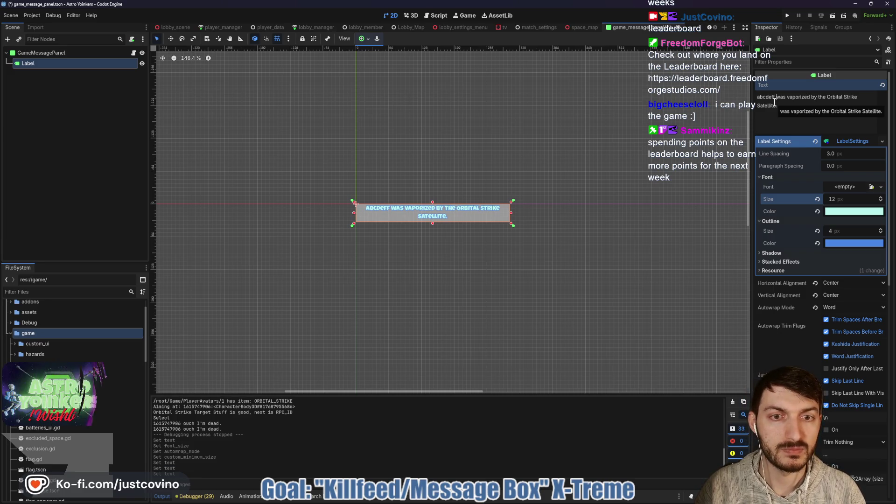
pyautogui.press('BackSpace')
pyautogui.press('BackSpace')
pyautogui.press('BackSpace')
pyautogui.press('BackSpace')
pyautogui.press('BackSpace')
pyautogui.hotkey('ctrl', 'a')
pyautogui.press('BackSpace')
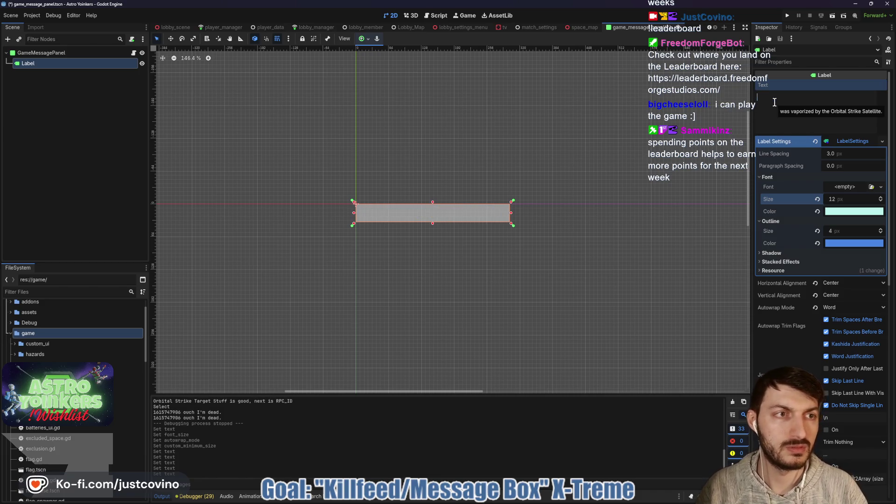
pyautogui.hotkey('ctrl', 's')
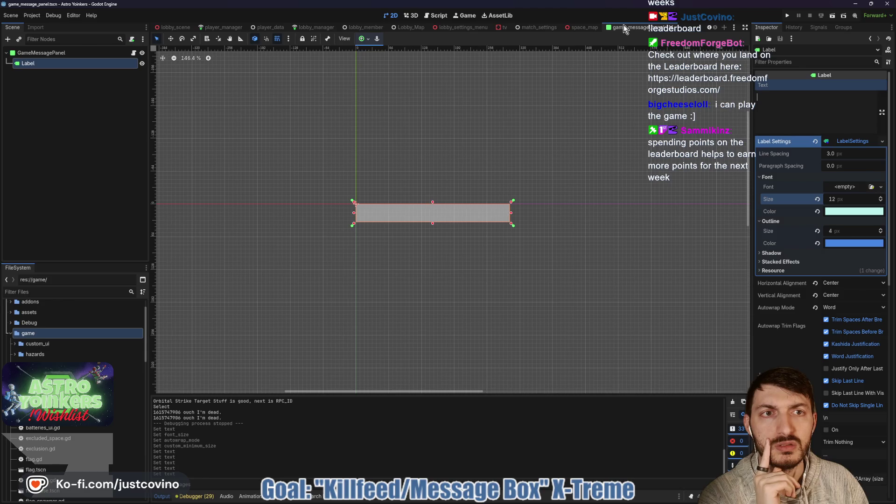
# - Bring the browser with the FFS Leaderboard tab in front of Godot
pyautogui.moveTo(575, 29)
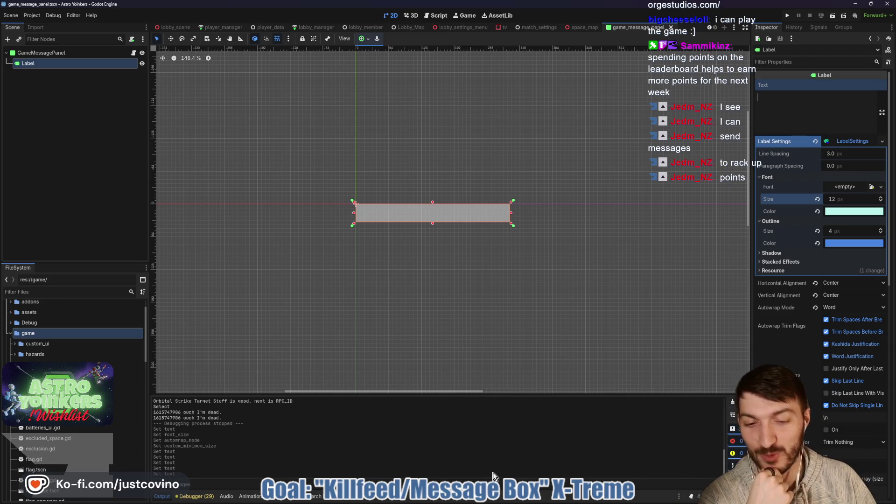
pyautogui.hotkey('alt', 'Tab')
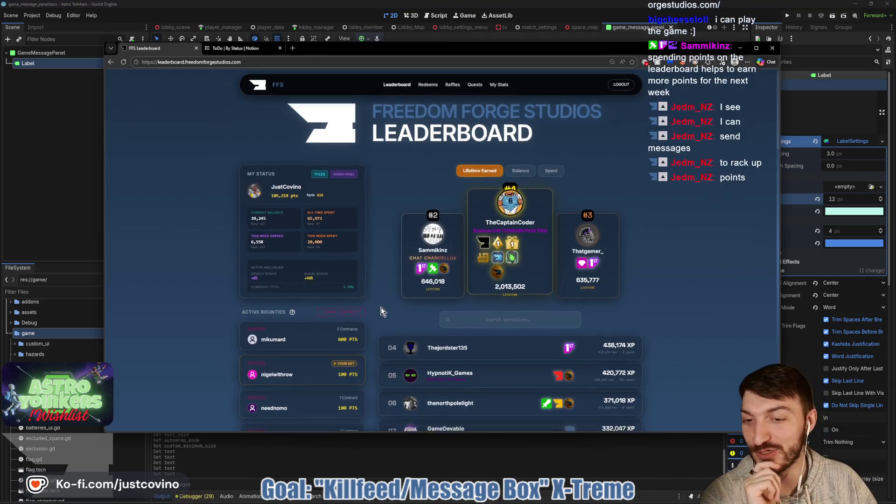
# - Review the leaderboard rankings and camera man quest, then return to the Godot editor
pyautogui.scroll(-10, 381, 312)
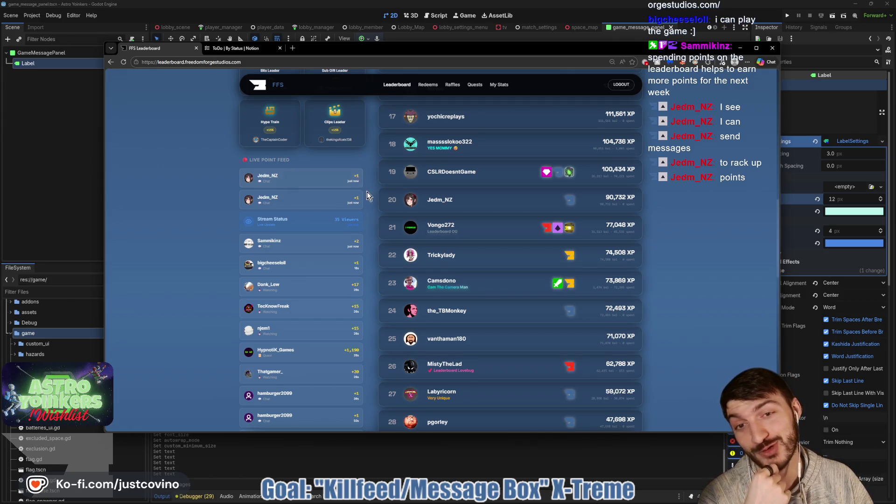
pyautogui.scroll(5, 369, 196)
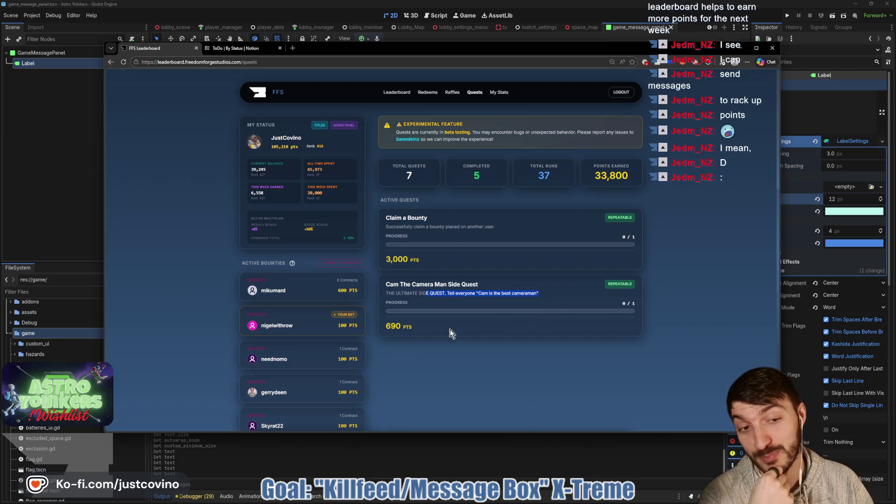
pyautogui.moveTo(396, 328); pyautogui.dragTo(392, 329)
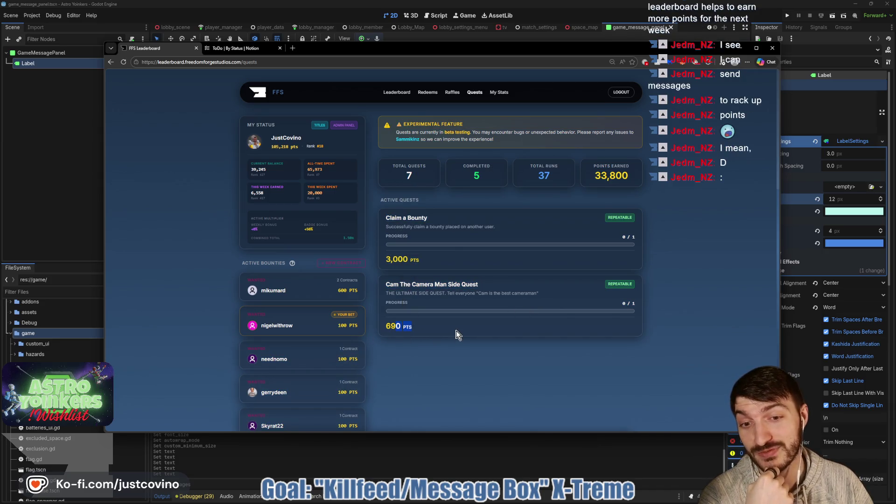
pyautogui.moveTo(470, 296)
pyautogui.mouseDown()
pyautogui.moveTo(540, 294)
pyautogui.moveTo(500, 292)
pyautogui.mouseUp()
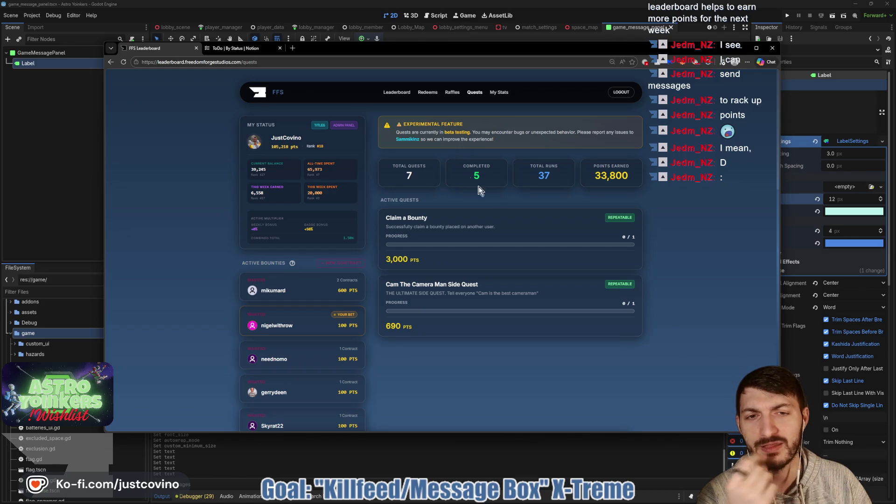
pyautogui.click(743, 46)
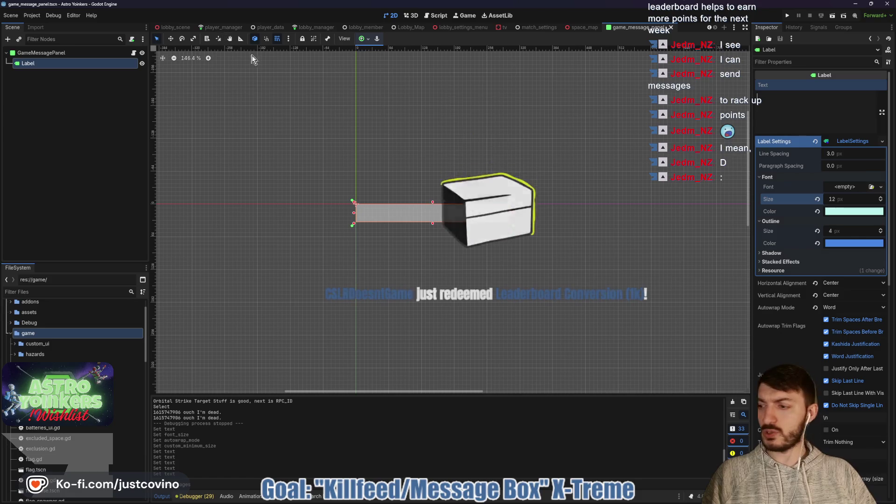
# - View player.gd's die function, search the project for 'die', and open meteor.gd's match
pyautogui.scroll(2, 201, 28)
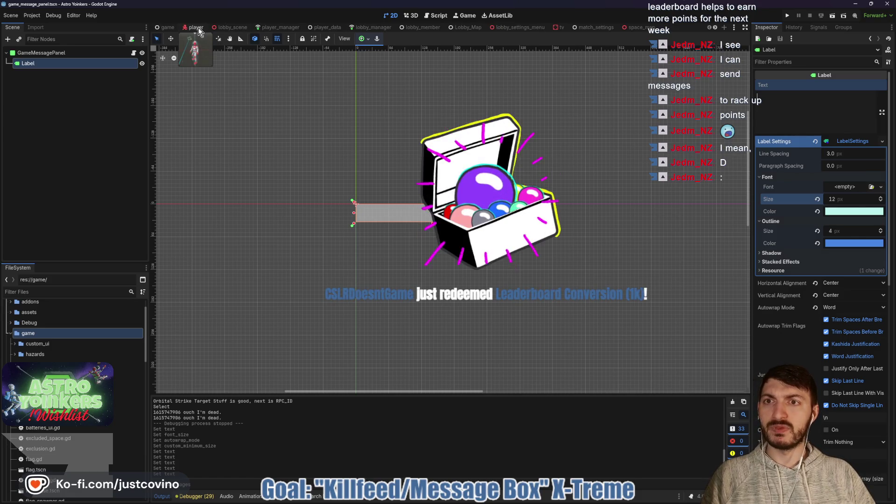
pyautogui.click(196, 27)
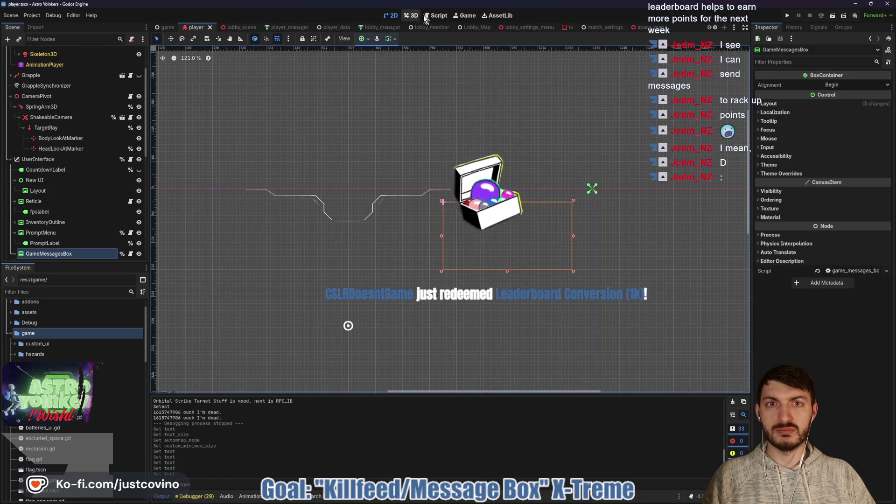
pyautogui.click(426, 17)
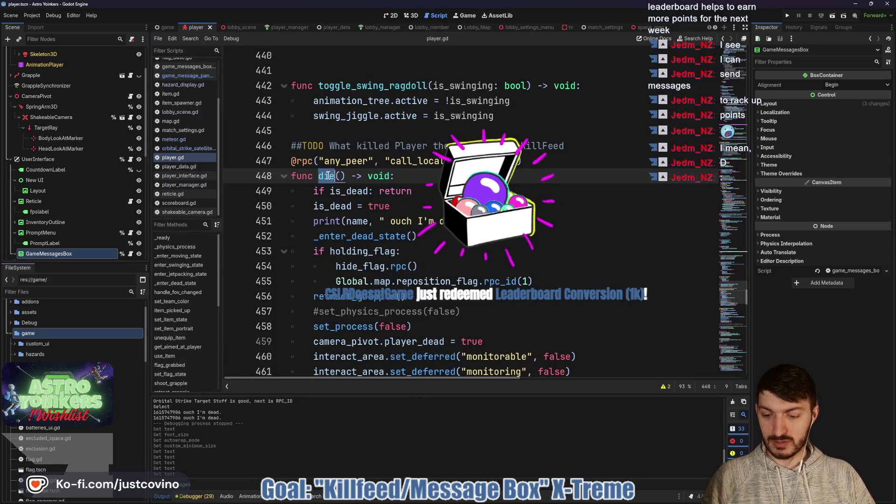
pyautogui.hotkey('ctrl', 'shift', 'f')
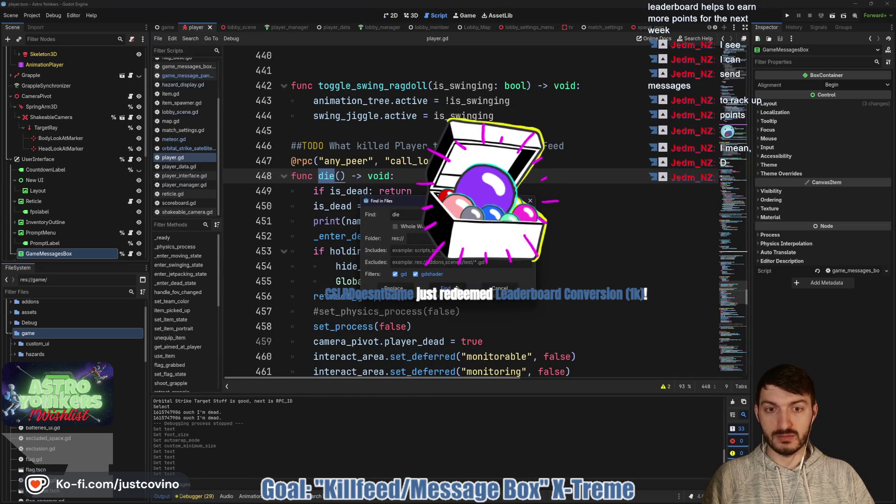
pyautogui.click(456, 288)
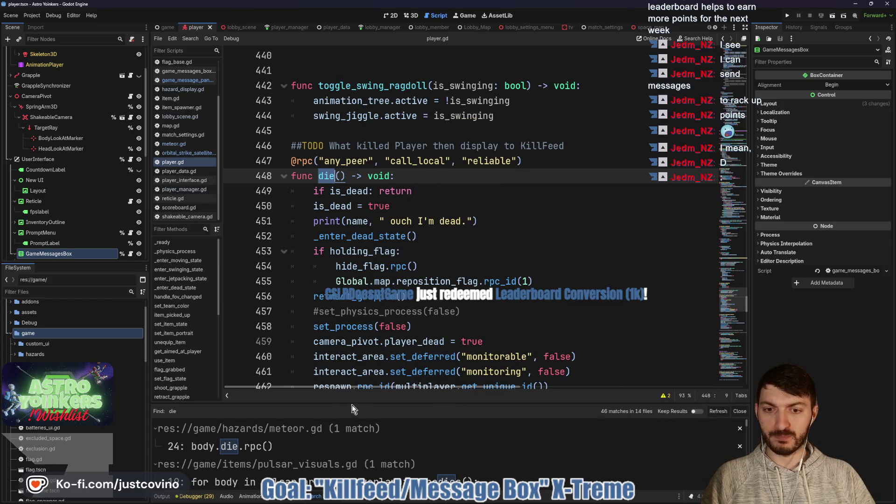
pyautogui.moveTo(352, 408)
pyautogui.mouseDown()
pyautogui.moveTo(383, 345)
pyautogui.moveTo(417, 166)
pyautogui.mouseUp()
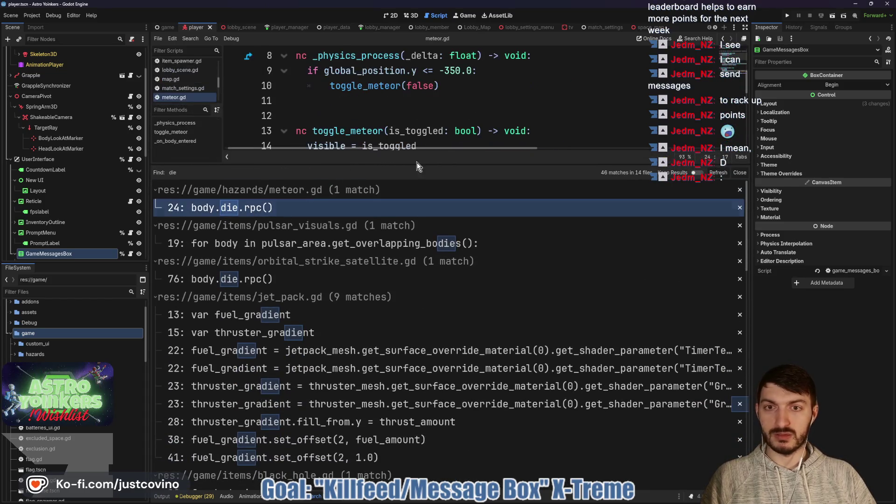
pyautogui.moveTo(472, 158)
pyautogui.mouseDown()
pyautogui.moveTo(455, 224)
pyautogui.moveTo(463, 278)
pyautogui.mouseUp()
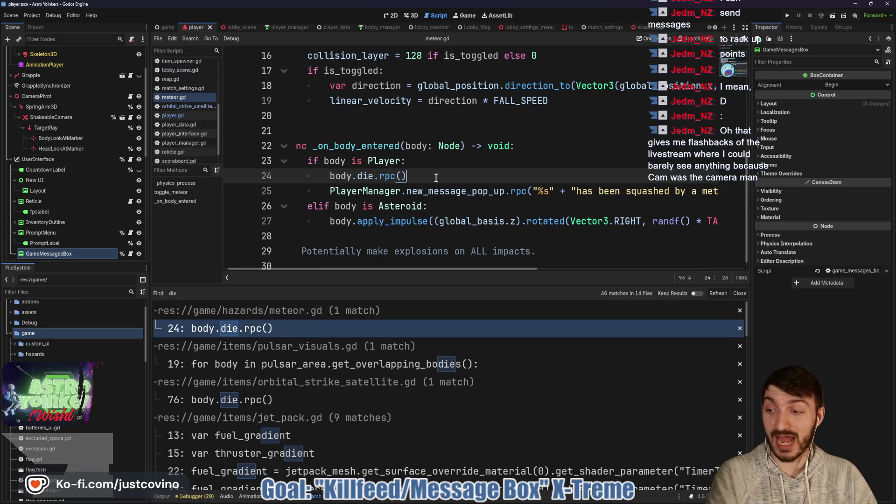
# - Add var player_name = PlayerManager.get_player(body.assigned_peer).player_name and save meteor.gd
pyautogui.press('Return')
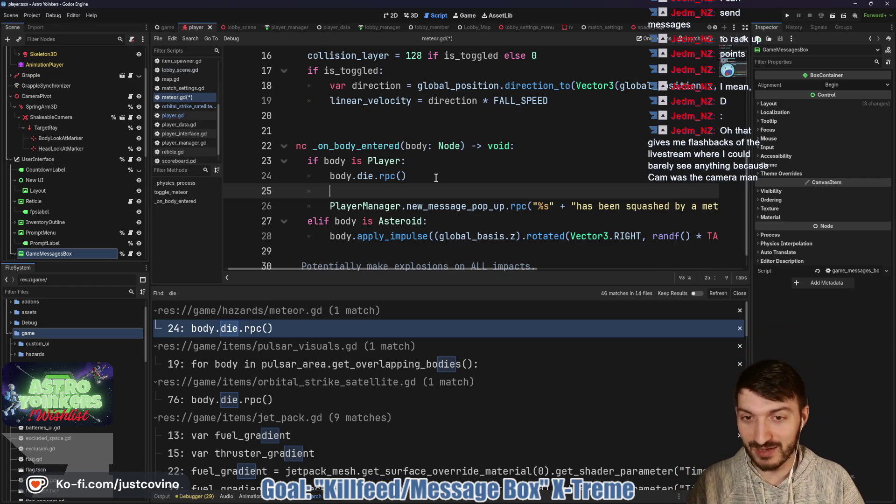
pyautogui.write('var player_name')
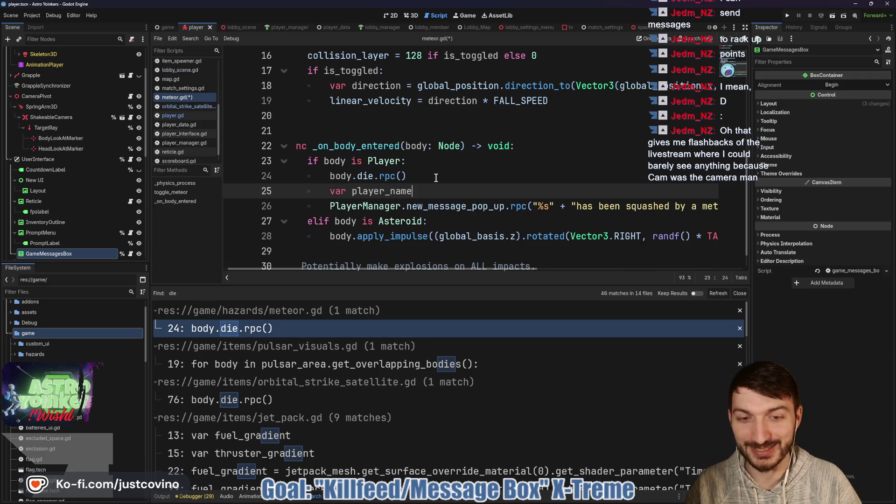
pyautogui.write(' = Playe')
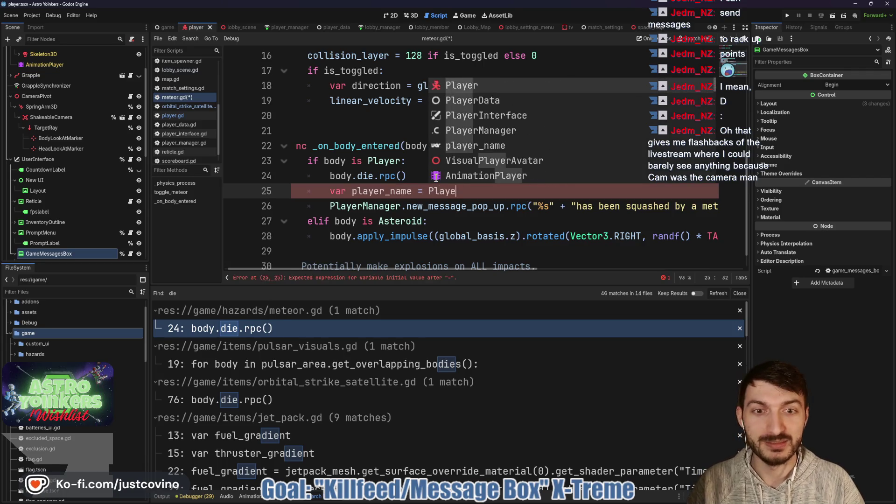
pyautogui.write('rManager.')
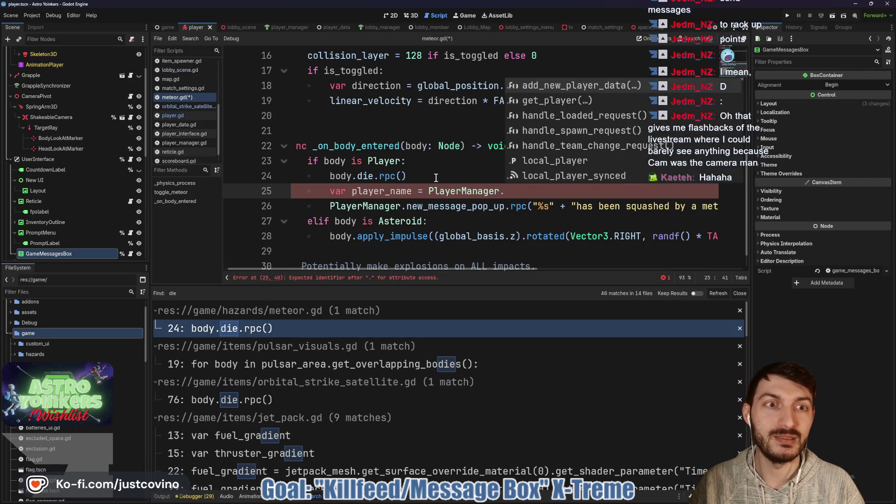
pyautogui.write('get_play')
pyautogui.press('Return')
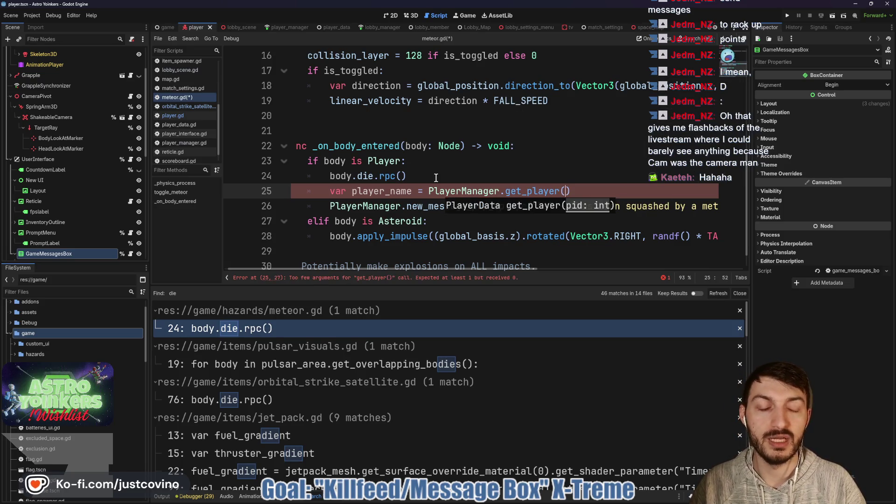
pyautogui.write('body.')
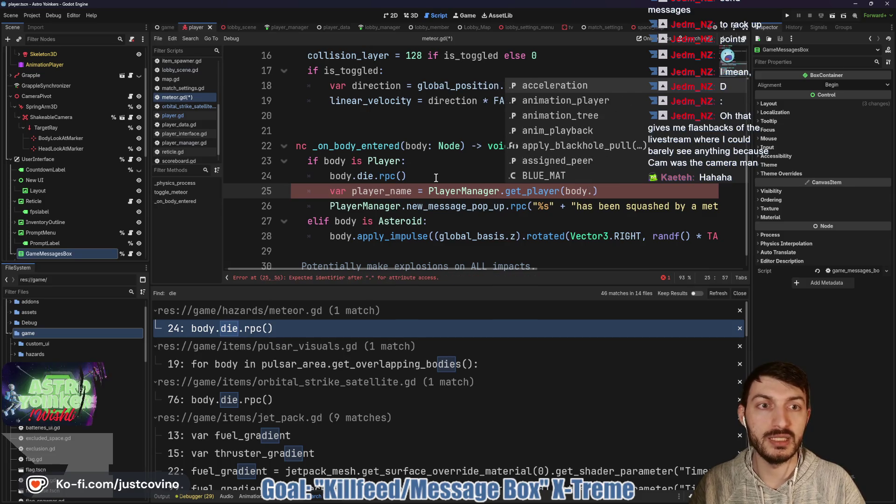
pyautogui.write('ass')
pyautogui.press('Return')
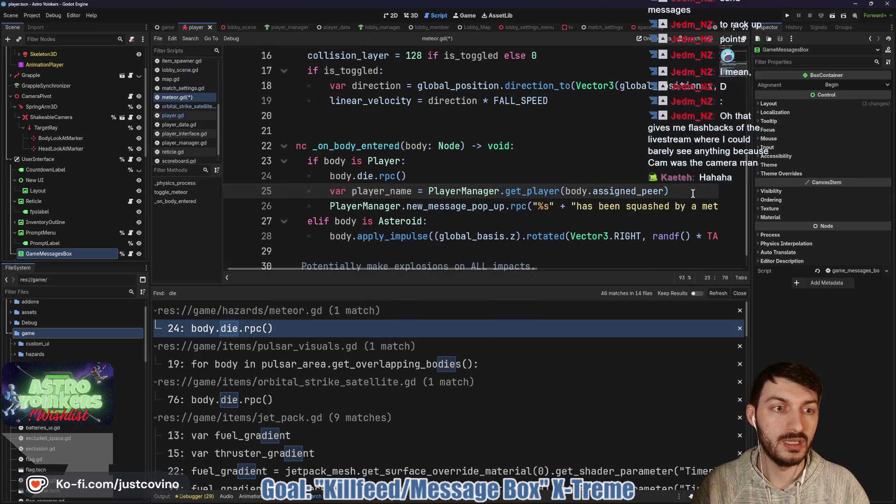
pyautogui.write('.playe')
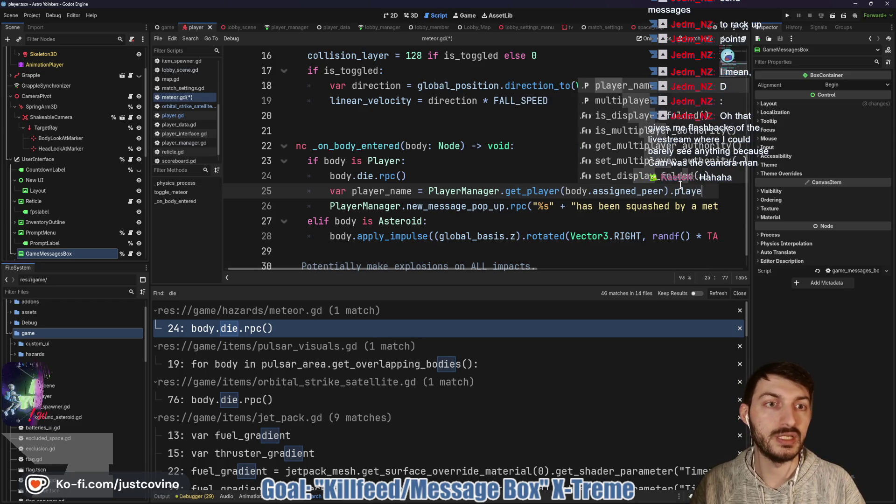
pyautogui.press('Return')
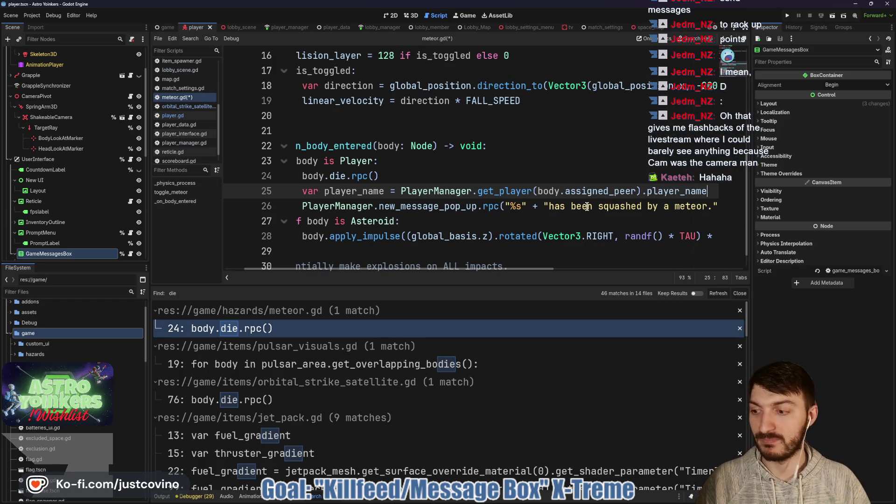
pyautogui.scroll(-1, 568, 213)
pyautogui.hotkey('ctrl', 's')
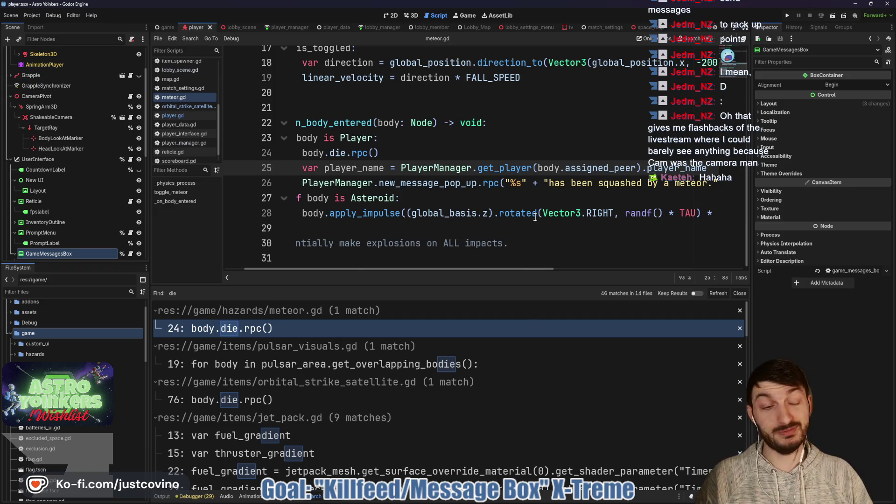
# - Change the meteor popup to player_name + " has been squashed by a meteor.", removing the % argument
pyautogui.hscroll(3, 550, 206)
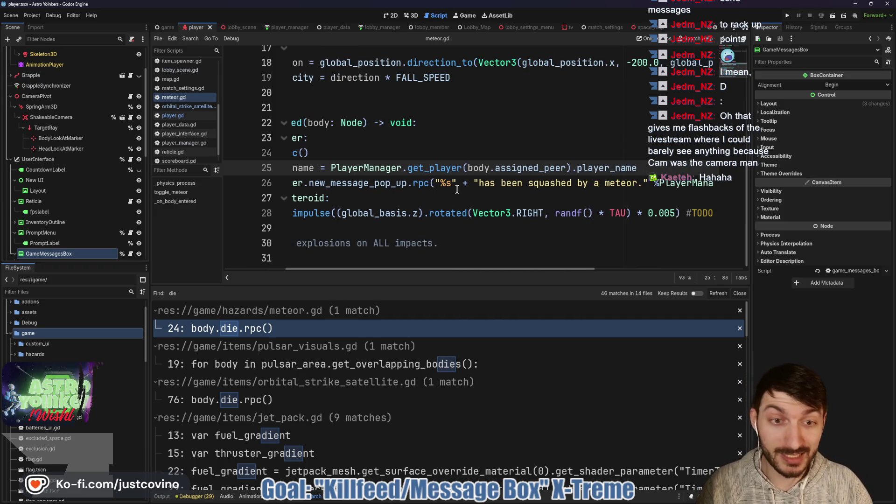
pyautogui.moveTo(457, 183); pyautogui.dragTo(439, 183)
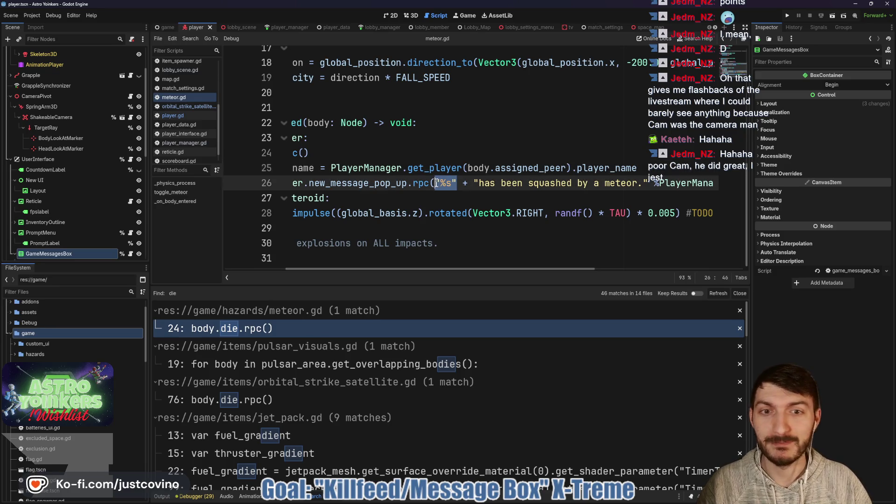
pyautogui.press('BackSpace')
pyautogui.write('player')
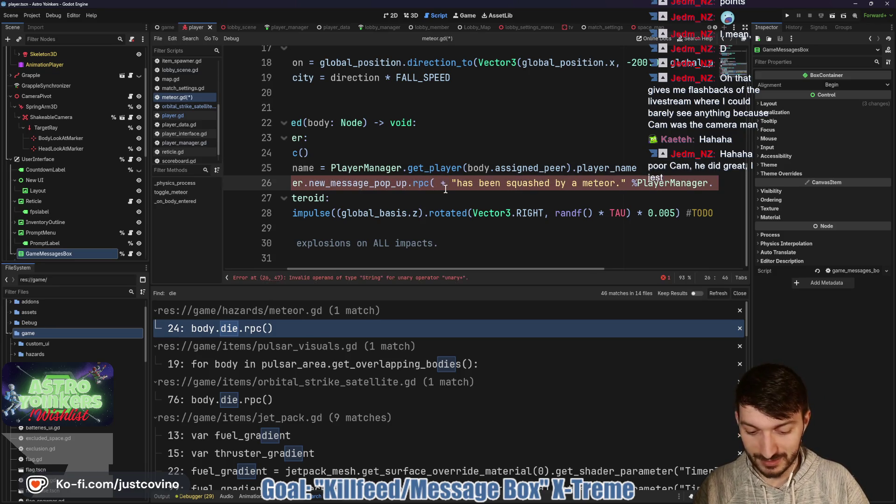
pyautogui.press('Return')
pyautogui.press('Right')
pyautogui.press('Right')
pyautogui.press('Right')
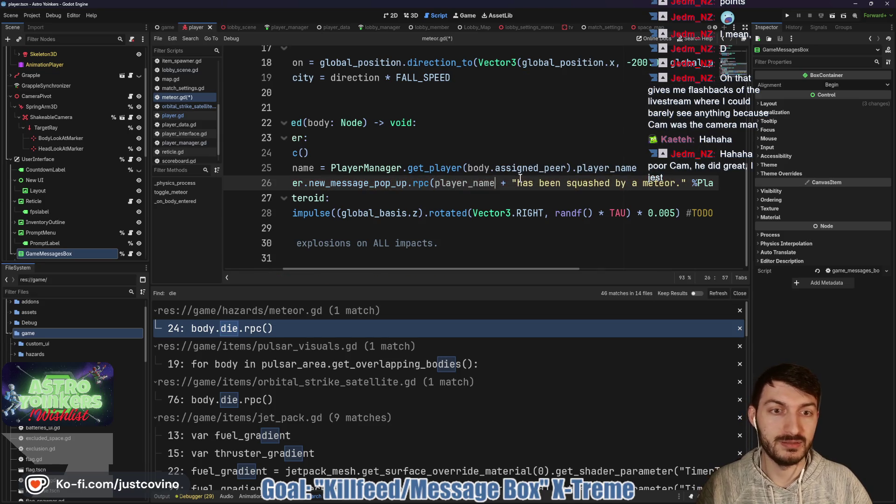
pyautogui.hscroll(3, 588, 197)
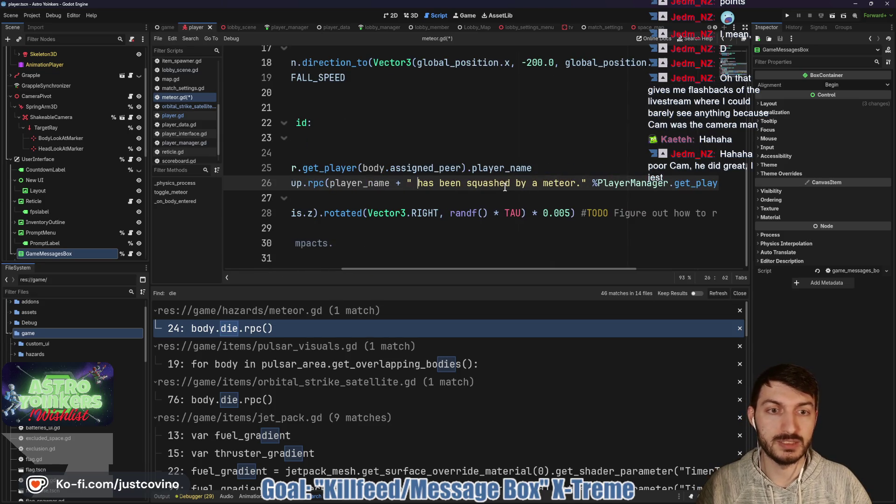
pyautogui.hscroll(1, 514, 185)
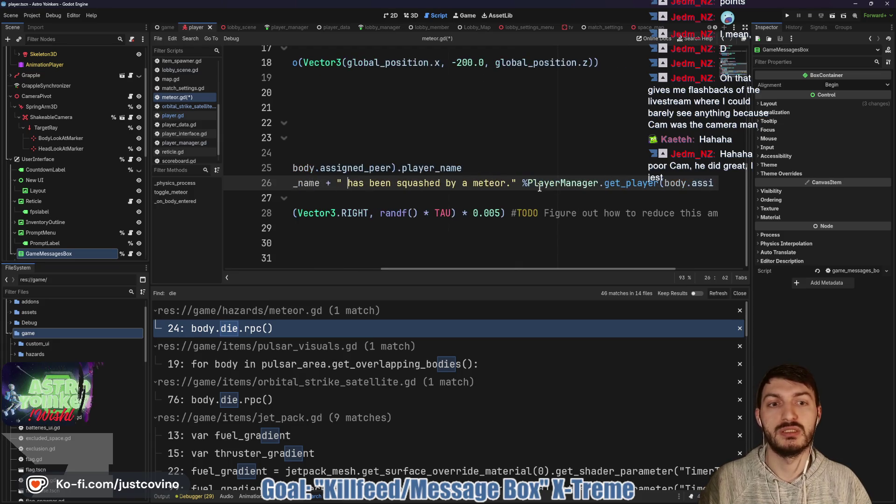
pyautogui.moveTo(523, 183); pyautogui.dragTo(740, 183)
pyautogui.press('BackSpace')
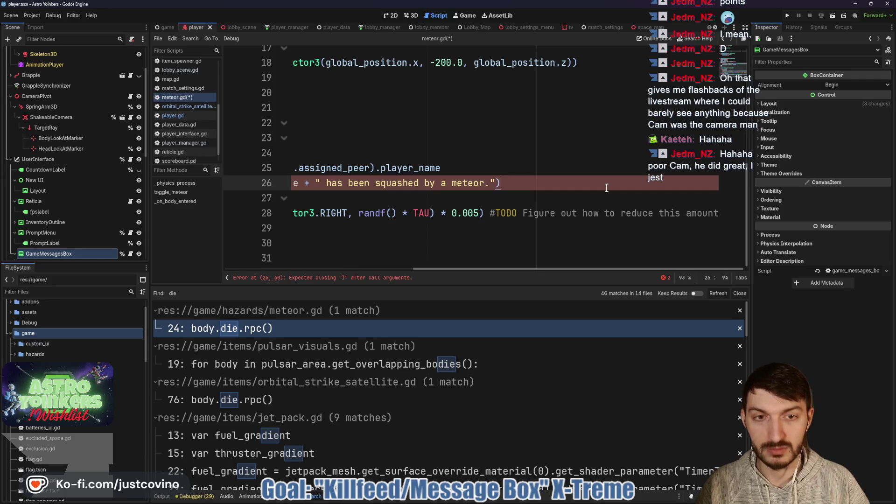
pyautogui.hscroll(-6, 607, 188)
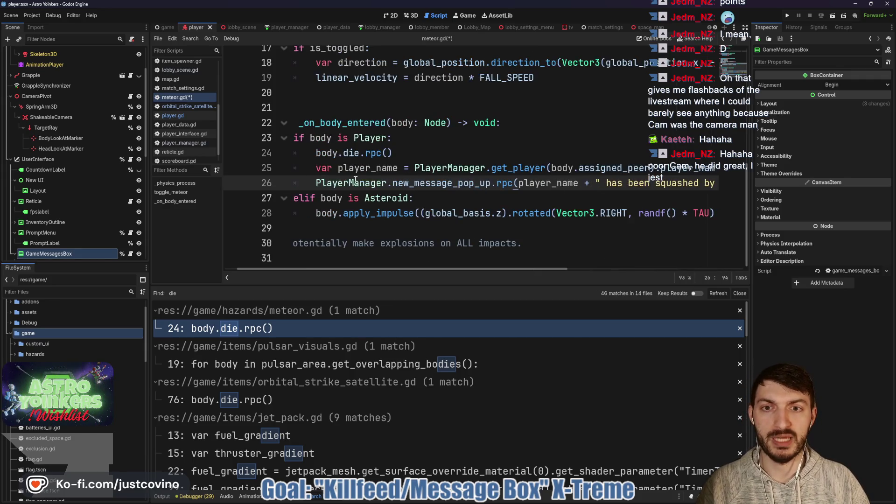
pyautogui.moveTo(309, 167); pyautogui.dragTo(720, 178)
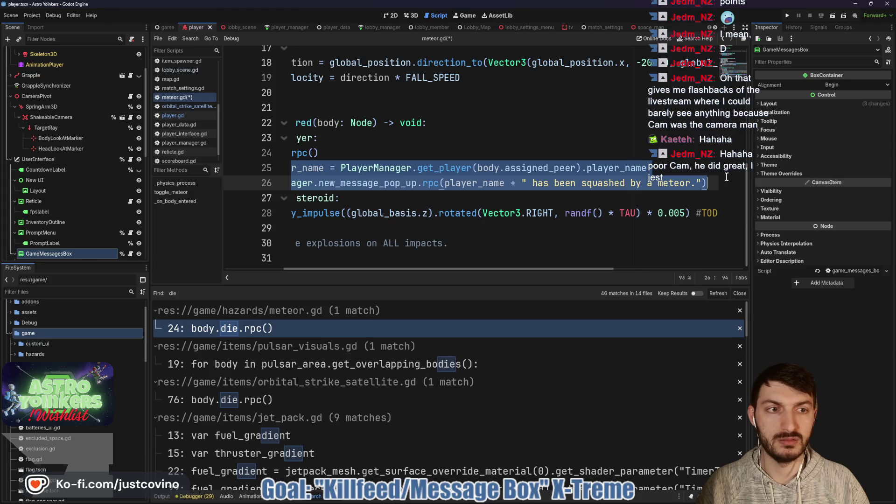
pyautogui.hscroll(-3, 644, 177)
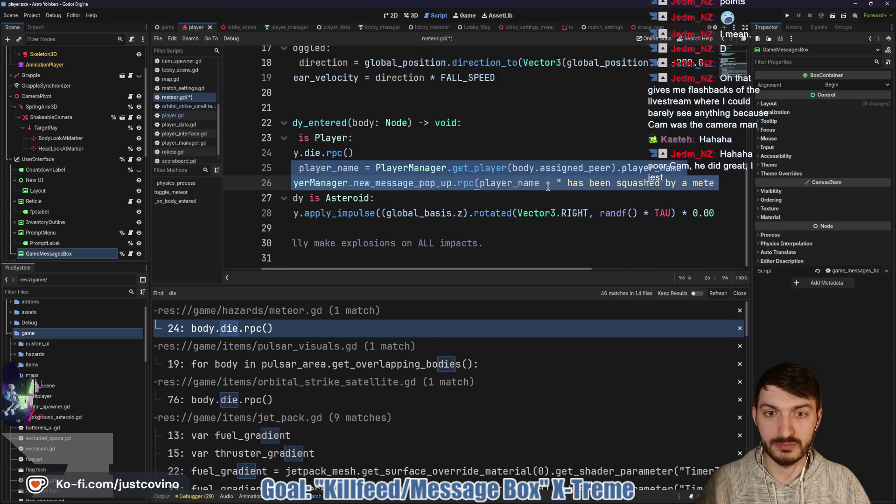
# - Deselect the edited lines, scroll down, and select die.rpc() on line 24
pyautogui.click(445, 196)
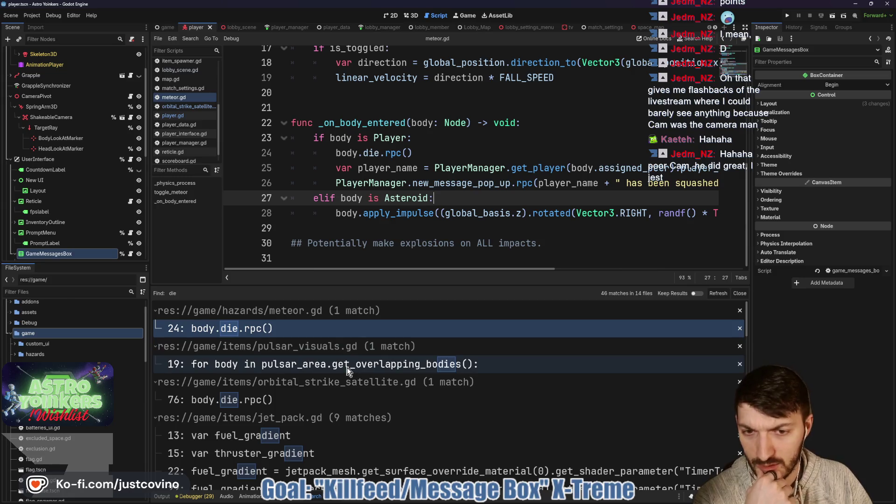
pyautogui.scroll(-2, 347, 370)
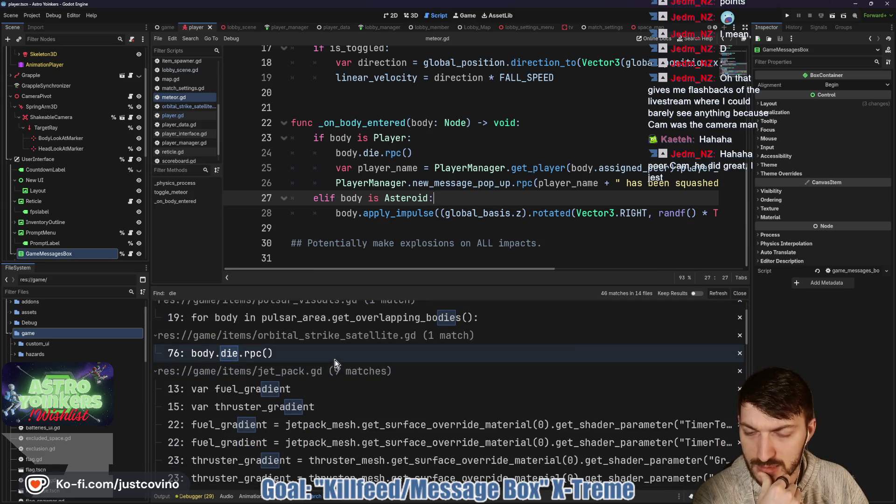
pyautogui.scroll(-1, 336, 360)
pyautogui.scroll(-5, 337, 363)
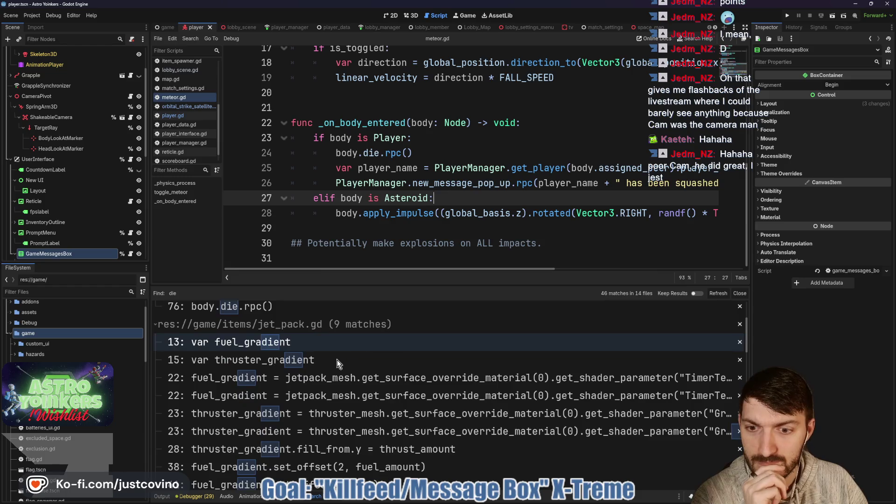
pyautogui.scroll(-3, 338, 359)
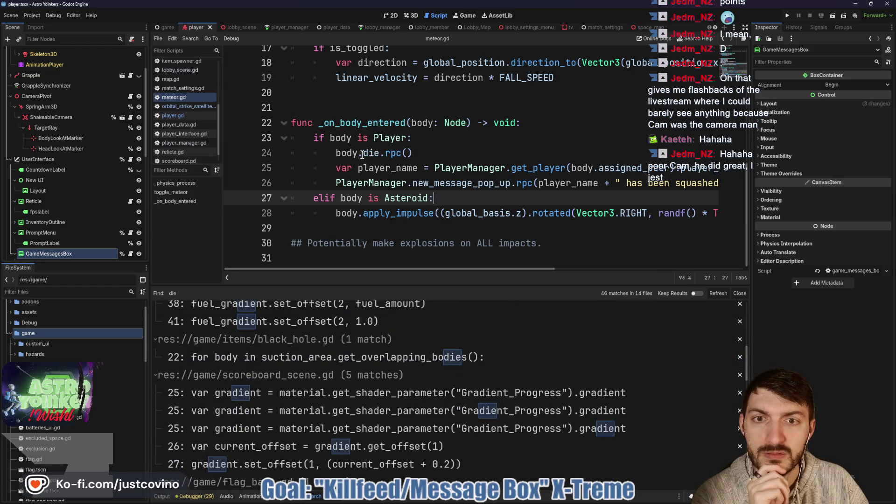
pyautogui.moveTo(364, 153); pyautogui.dragTo(413, 154)
# - Search all files for die.rpc(), finding 2 matches, and open player.gd's die() function
pyautogui.hotkey('ctrl', 'shift', 'f')
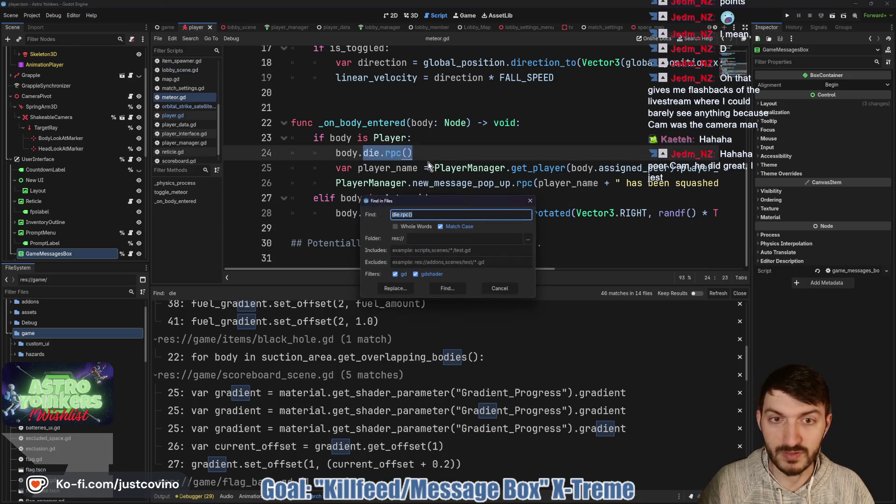
pyautogui.click(447, 288)
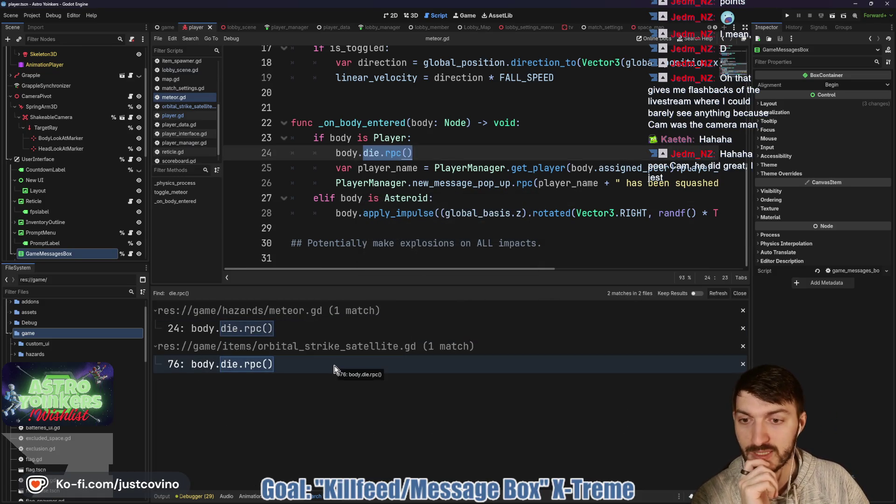
pyautogui.scroll(3, 80, 135)
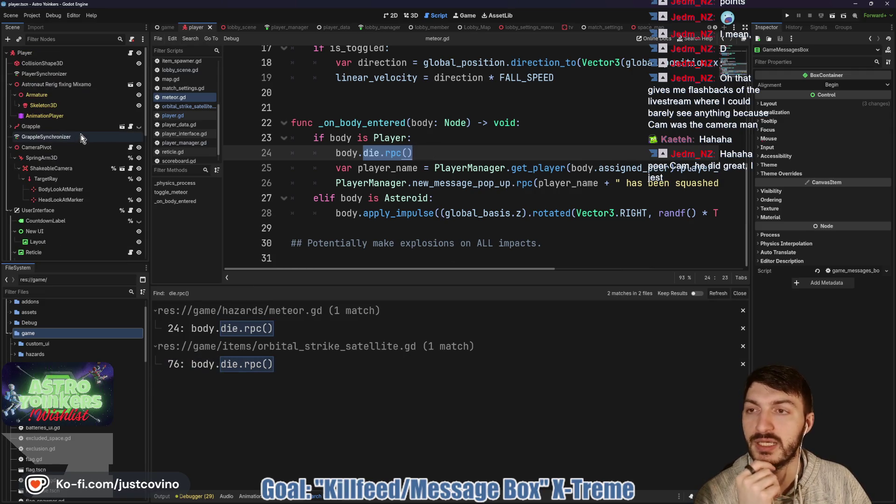
pyautogui.click(129, 52)
pyautogui.scroll(-2, 410, 198)
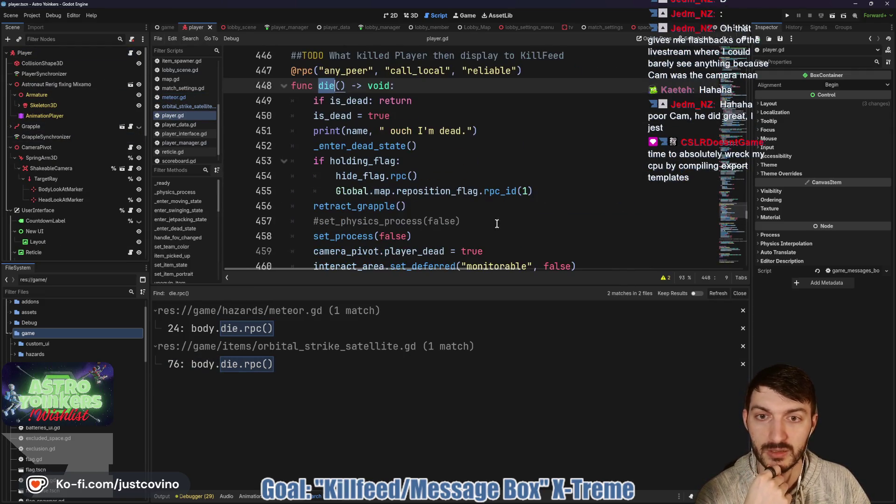
# - Paste the copied player-name and popup lines into die() after the monitoring line
pyautogui.click(740, 294)
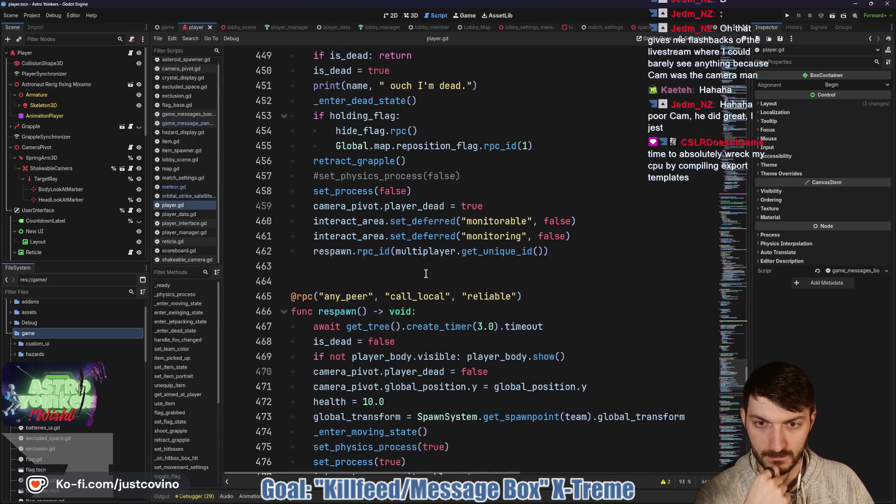
pyautogui.scroll(3, 413, 273)
pyautogui.click(592, 375)
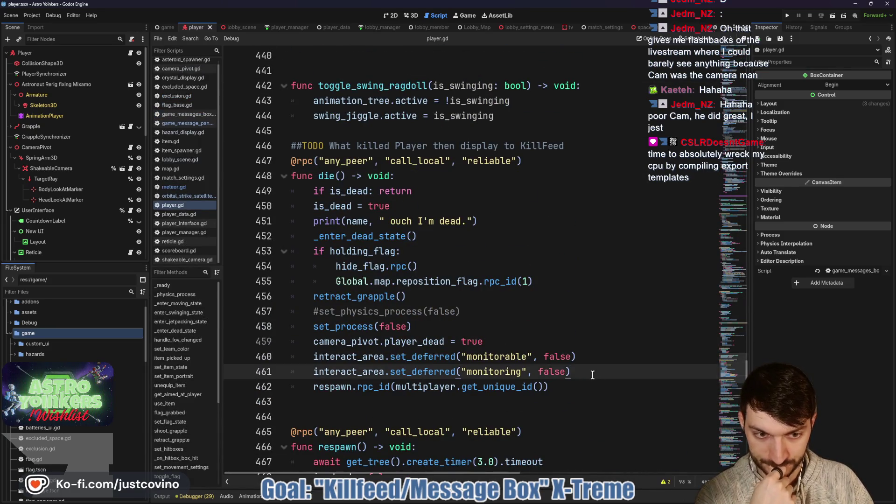
pyautogui.press('Return')
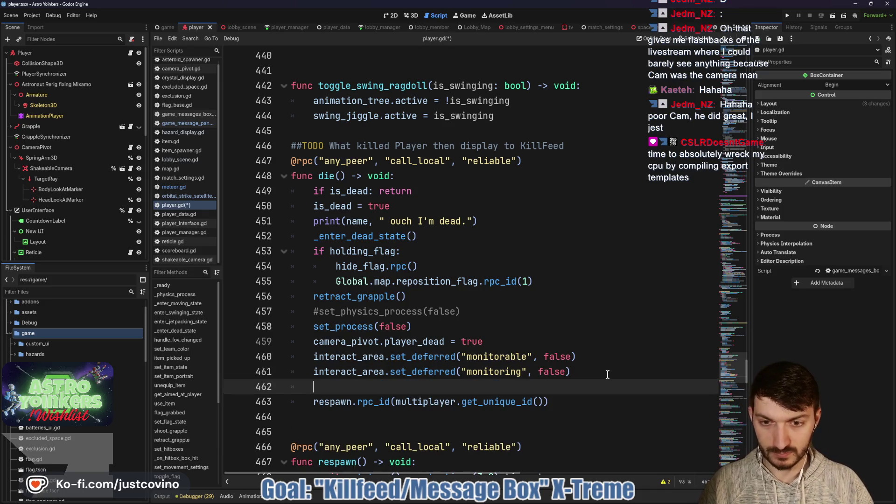
pyautogui.write('var player_name = PlayerManager.get_player(body.assigned_peer).player_name \t\tPlayerManager.new_message_pop_up.rpc(player_name + " has been squashed by a meteor.")')
pyautogui.hscroll(-3, 514, 350)
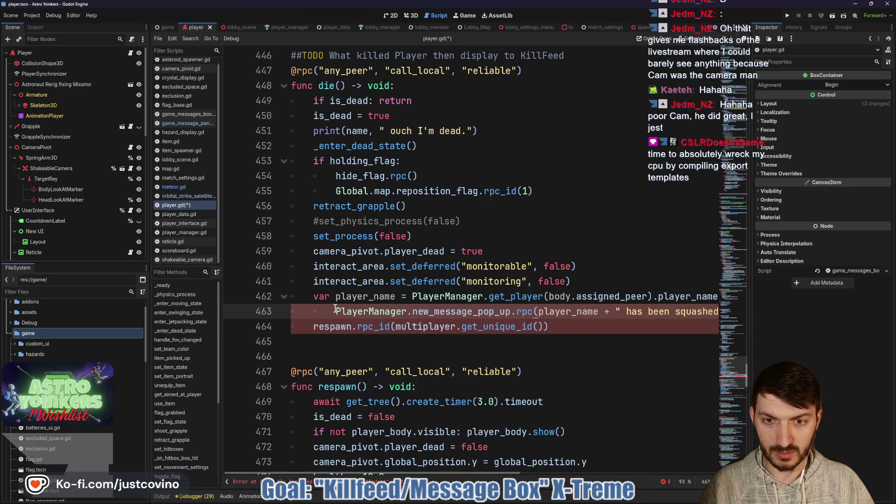
pyautogui.press('BackSpace')
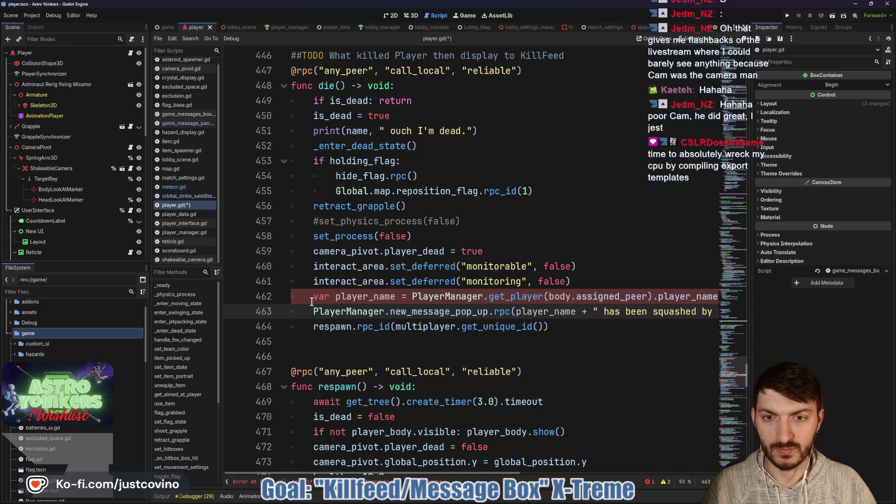
# - Delete the pasted player_name line and remove player_name from the popup call
pyautogui.moveTo(307, 297); pyautogui.dragTo(726, 301)
pyautogui.press('BackSpace')
pyautogui.press('BackSpace')
pyautogui.press('BackSpace')
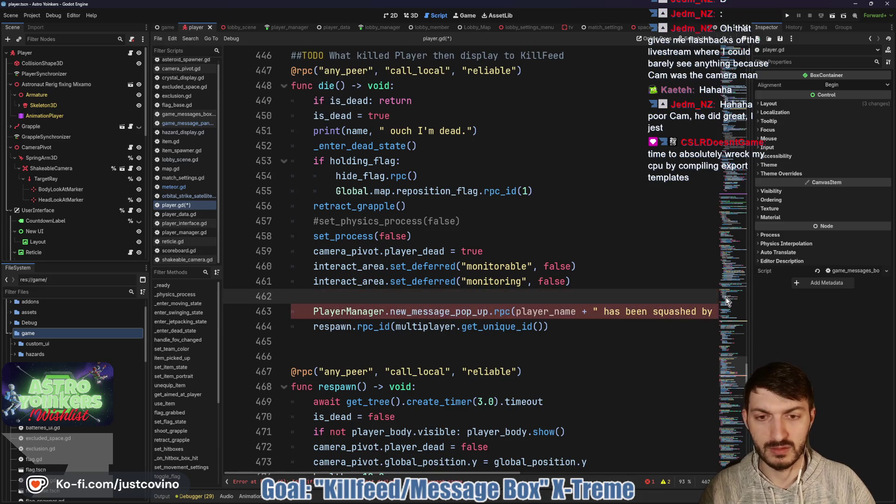
pyautogui.hscroll(3, 541, 308)
pyautogui.moveTo(507, 299); pyautogui.dragTo(446, 298)
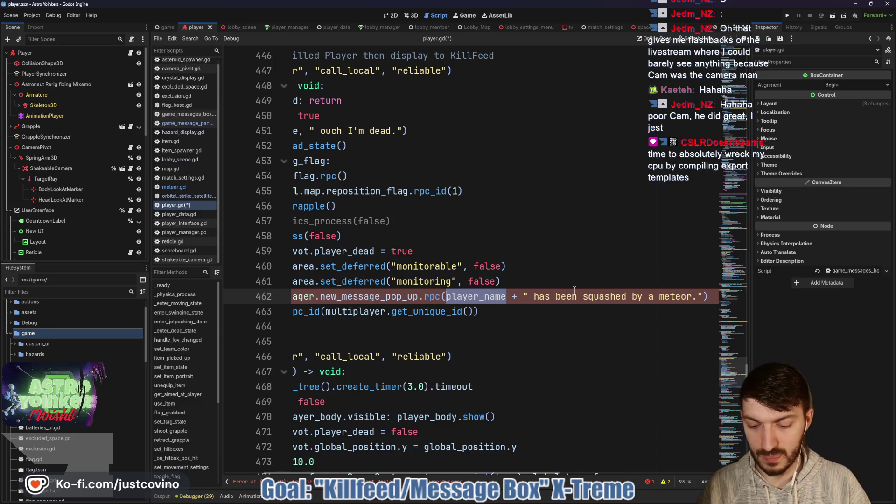
pyautogui.press('BackSpace')
pyautogui.press('Escape')
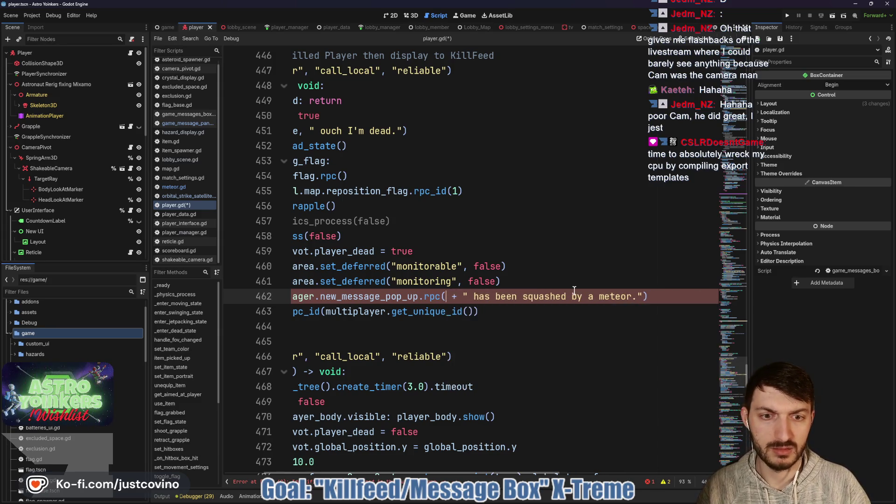
pyautogui.write('nam')
pyautogui.press('Escape')
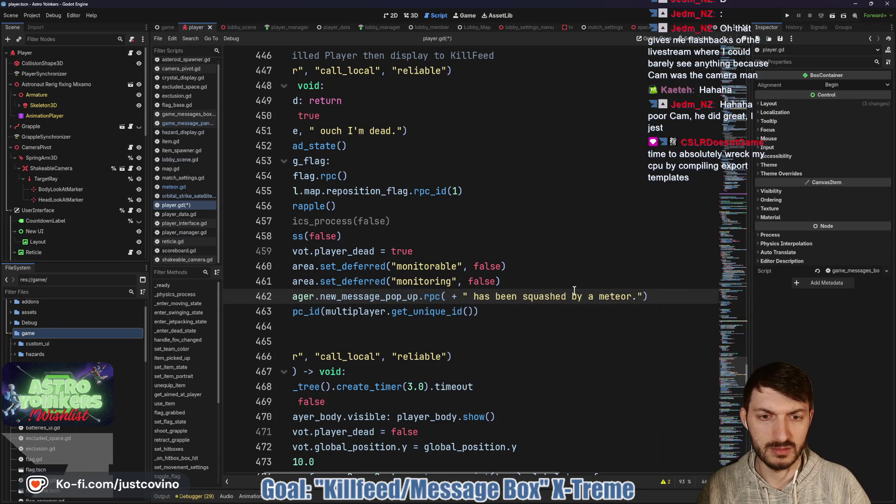
# - Add a player_name variable set from PlayerManager.get_player(assigned_peer).player_name above the popup call
pyautogui.click(548, 286)
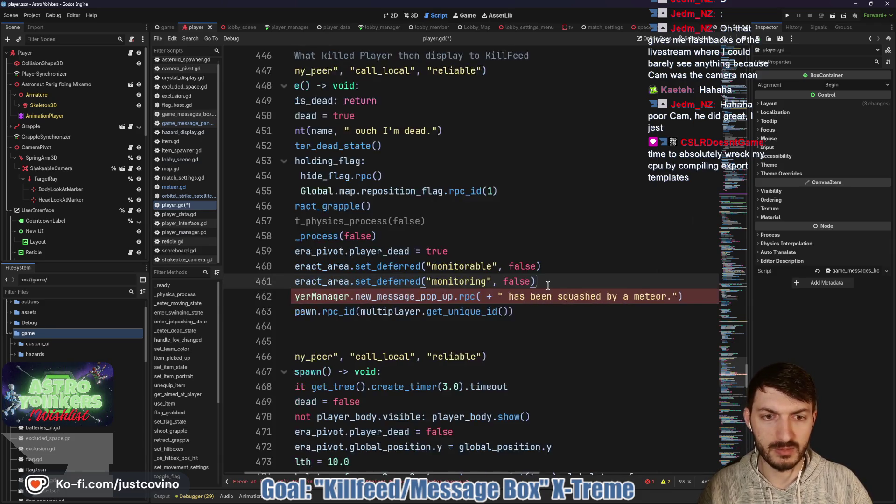
pyautogui.press('Return')
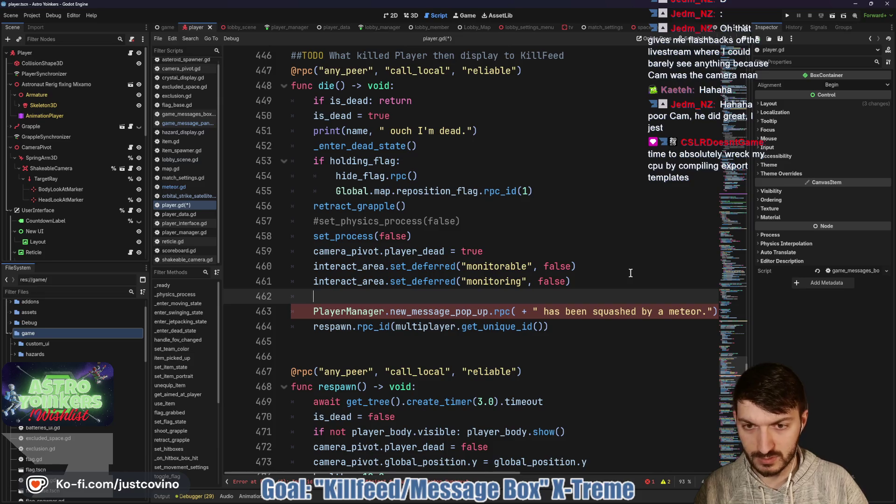
pyautogui.write('var platye')
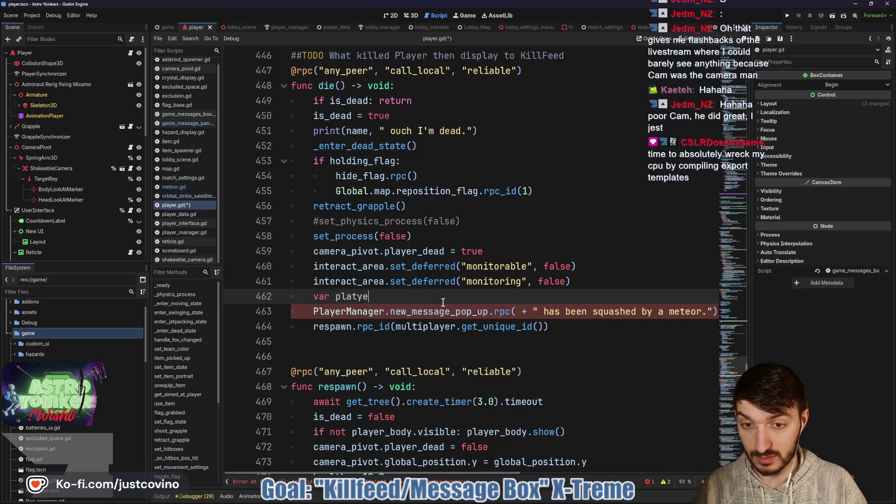
pyautogui.write('y')
pyautogui.write('name =')
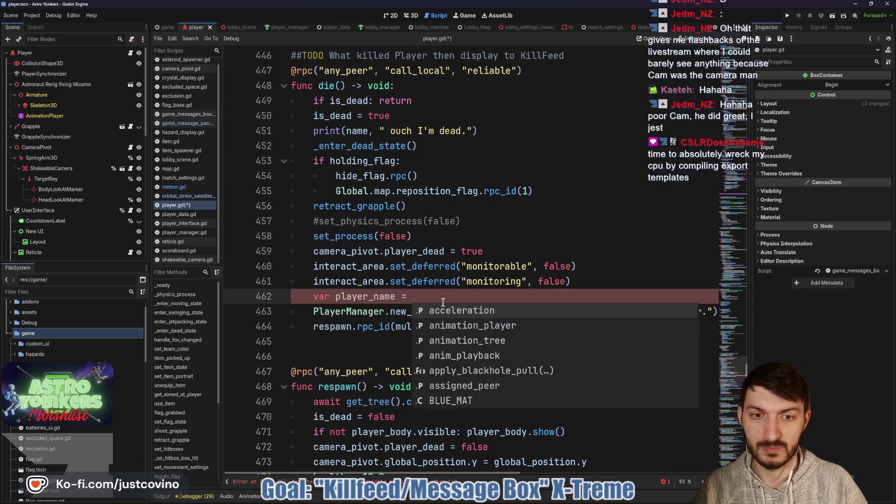
pyautogui.write(' PlayerManager.g')
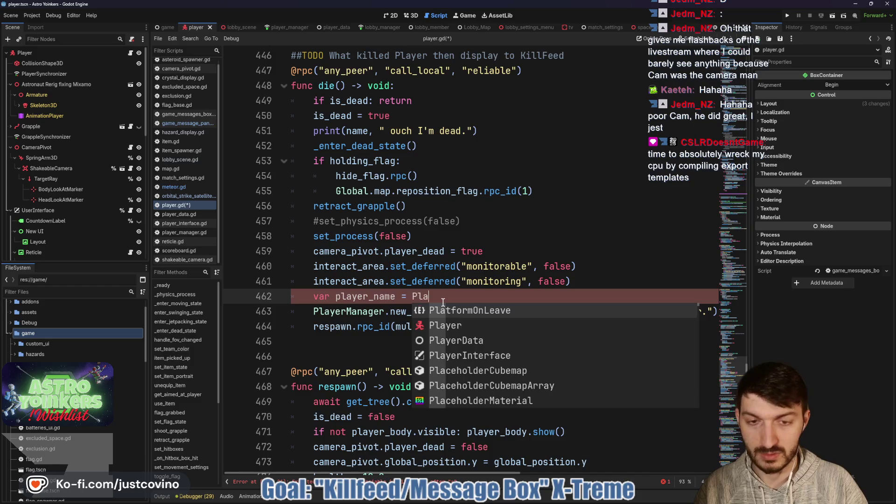
pyautogui.press('Return')
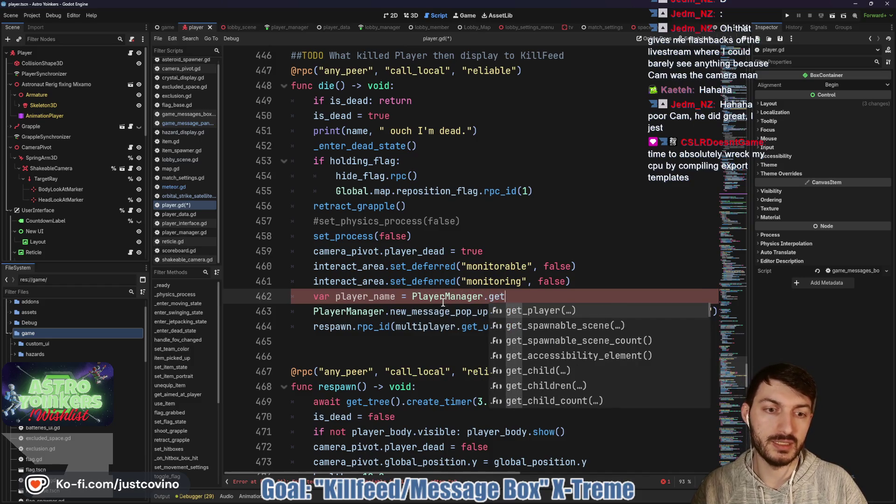
pyautogui.write('_player(ass')
pyautogui.press('Return')
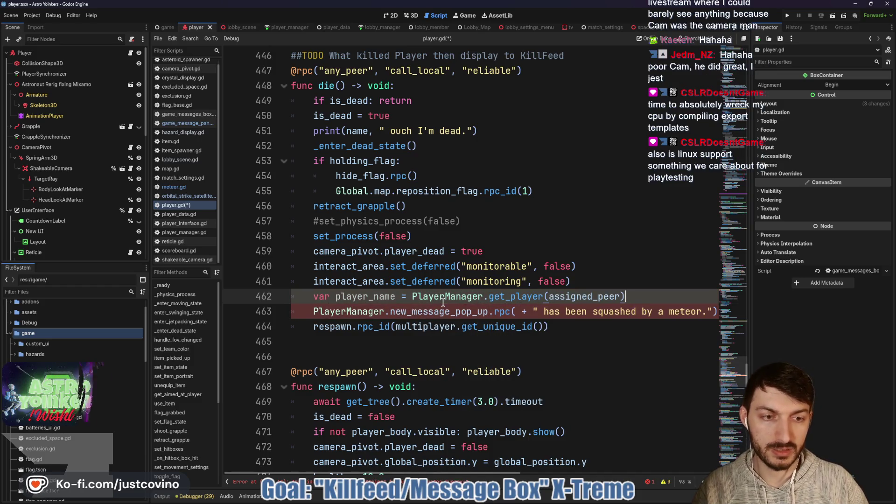
pyautogui.write('.player')
pyautogui.press('Return')
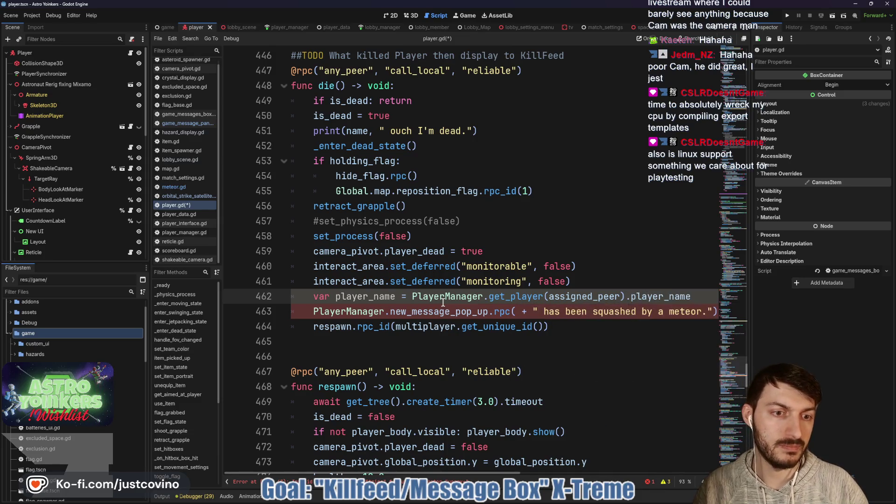
# - Insert player_name before the + in the popup call and select the meteor message text
pyautogui.click(496, 314)
pyautogui.hscroll(2, 495, 313)
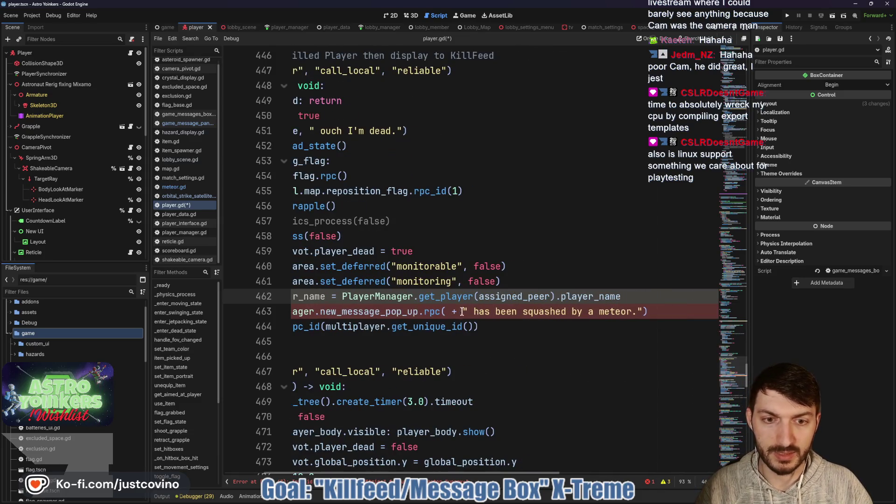
pyautogui.write('player_name')
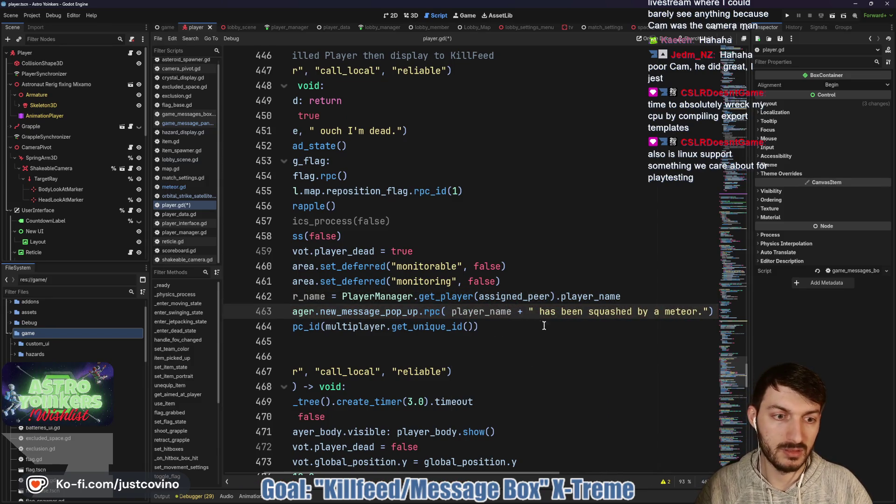
pyautogui.hscroll(2, 544, 325)
pyautogui.moveTo(627, 309); pyautogui.dragTo(468, 317)
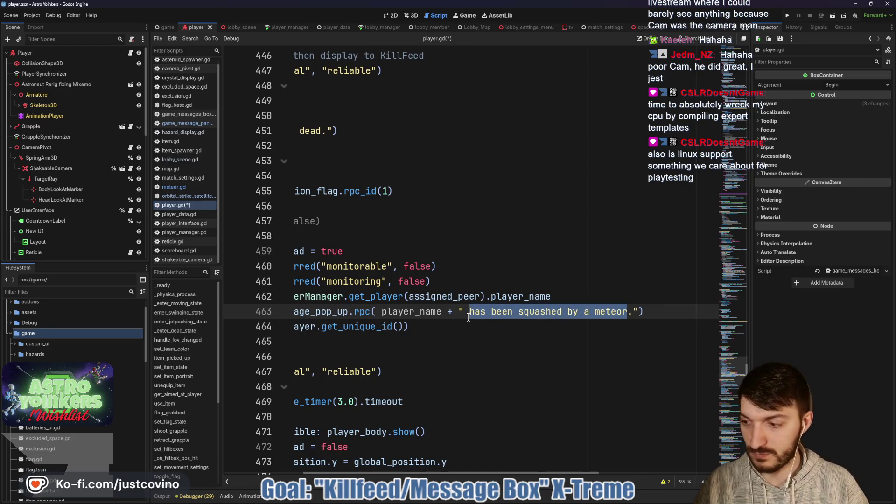
# - Replace the meteor wording with 'fell to their doom.' and save player.gd
pyautogui.write('fell to their ')
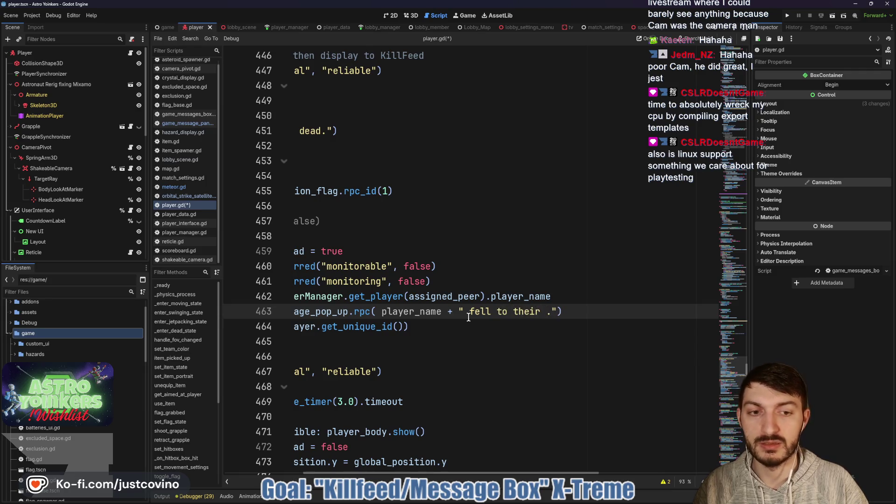
pyautogui.write('demise')
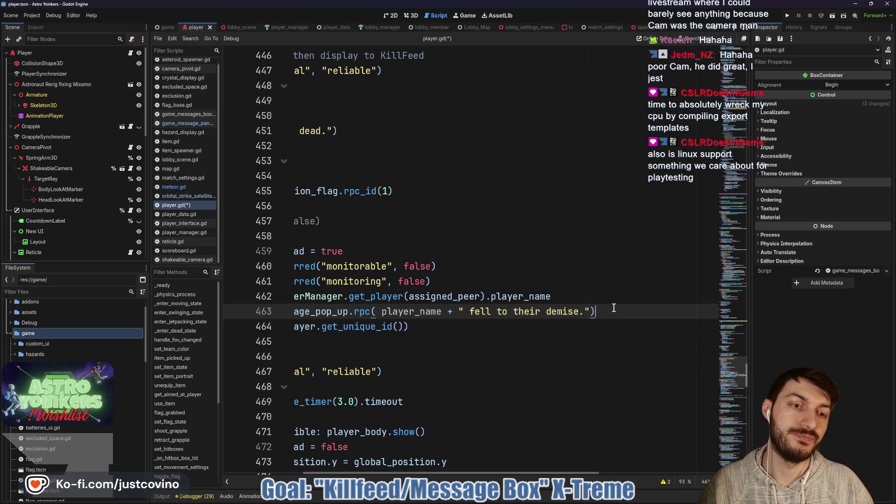
pyautogui.moveTo(579, 311); pyautogui.dragTo(556, 313)
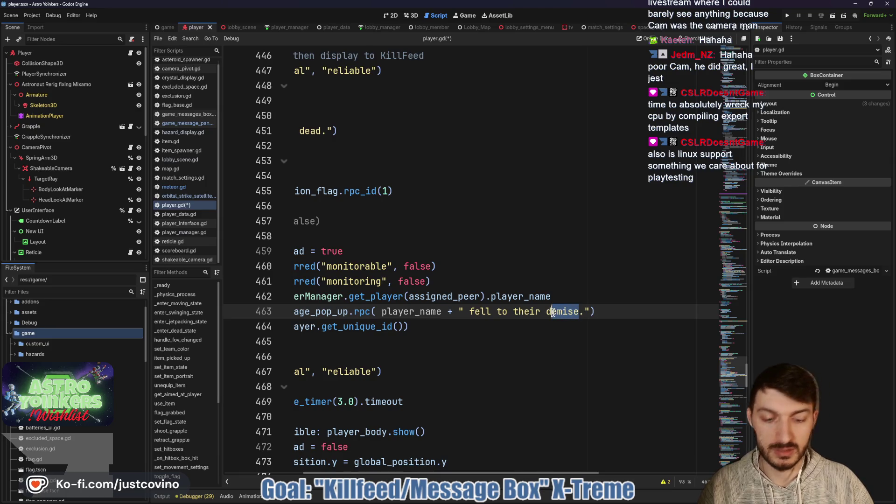
pyautogui.press('BackSpace')
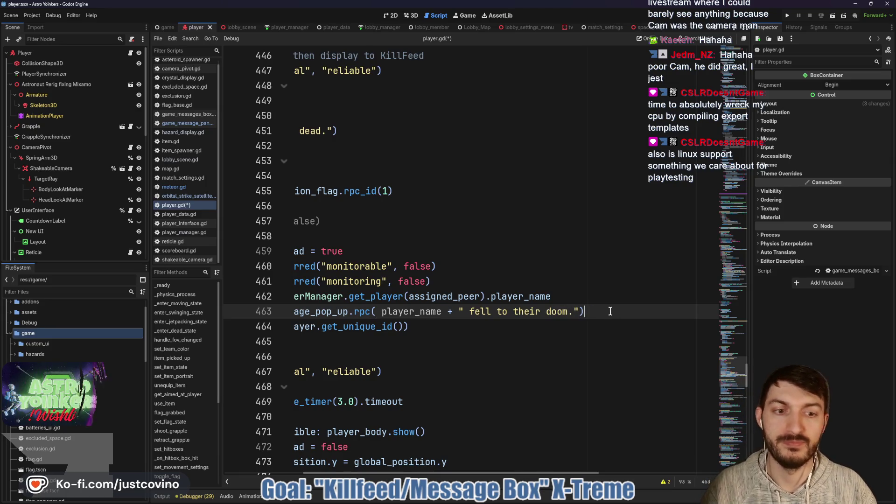
pyautogui.hotkey('ctrl', 's')
# - Select the two new lines 462–463 in die()
pyautogui.hscroll(-3, 605, 311)
pyautogui.hscroll(-3, 605, 311)
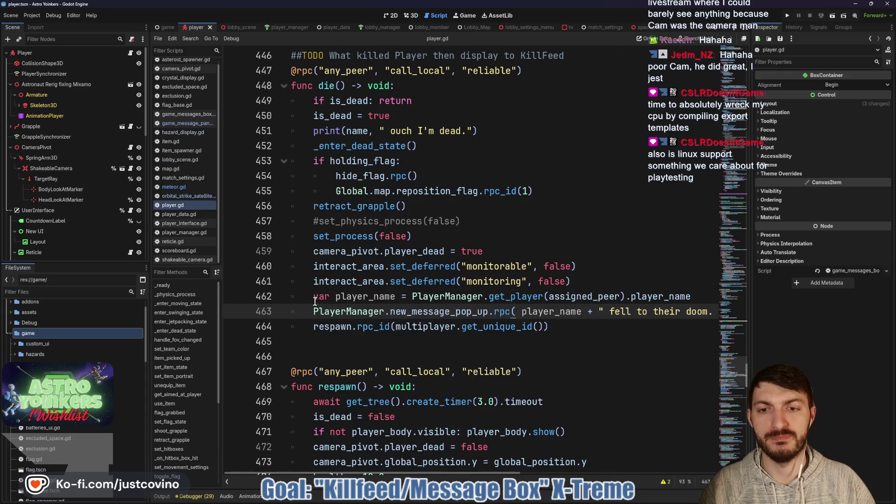
pyautogui.moveTo(314, 299); pyautogui.dragTo(291, 327)
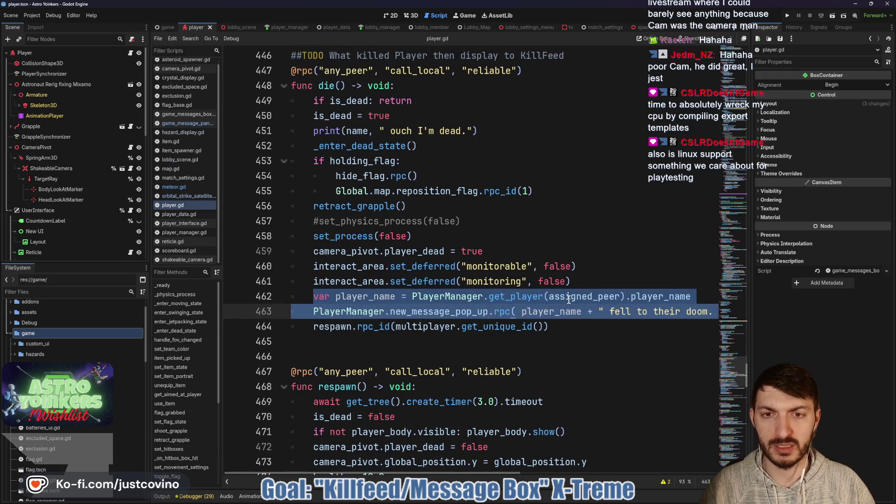
# - Move the player_name and killfeed popup lines below retract_grapple(), fix their indentation, and save
pyautogui.press('BackSpace')
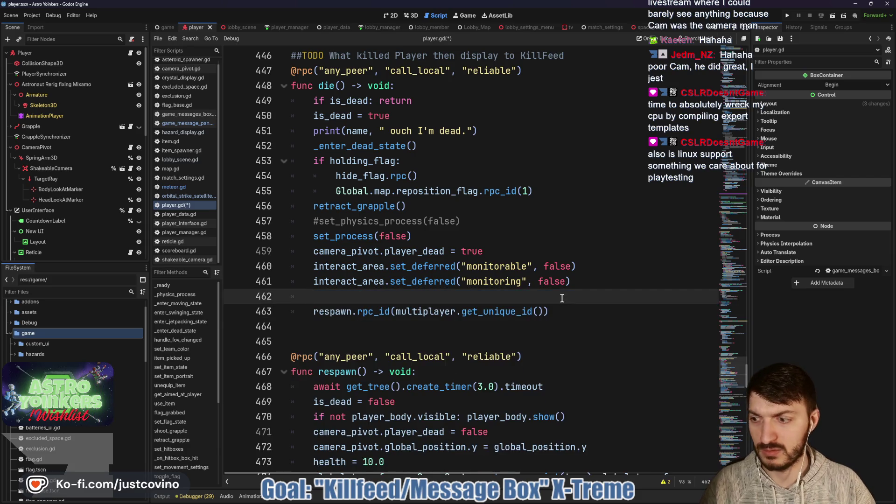
pyautogui.press('BackSpace')
pyautogui.scroll(2, 561, 297)
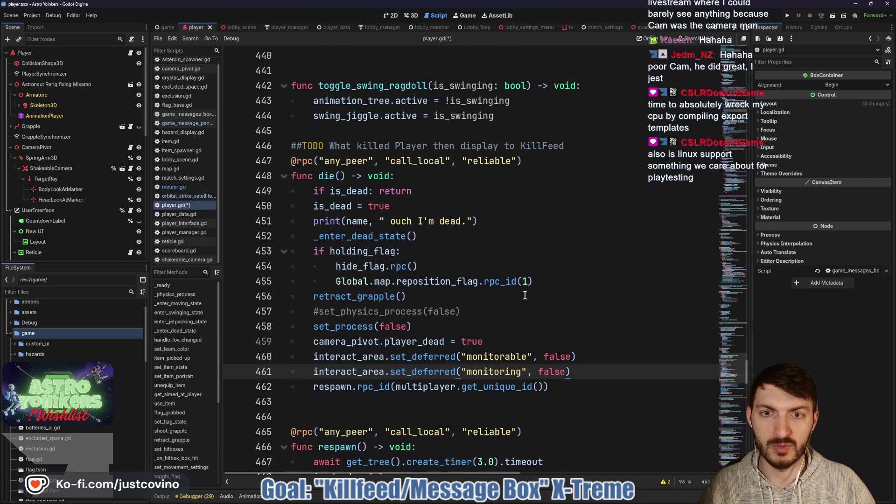
pyautogui.click(589, 281)
pyautogui.click(539, 296)
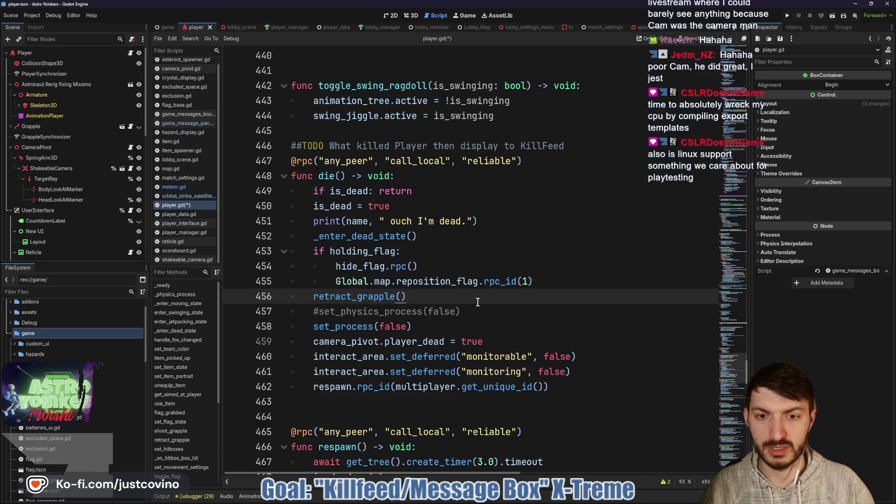
pyautogui.press('Return')
pyautogui.write('player_name = PlayerManager.get_player(assigned_peer).player_name PlayerManager.new_message_pop_up.rpc( player_name + " fell to their doom.")')
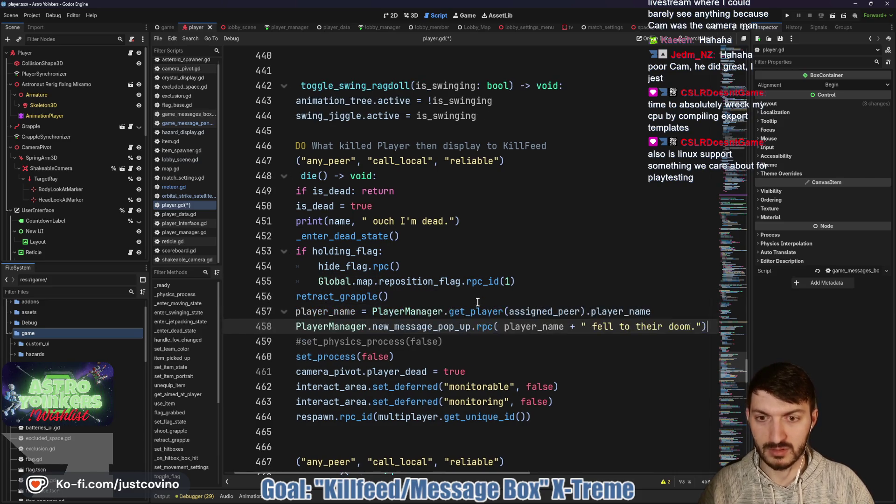
pyautogui.write('var')
pyautogui.click(293, 312)
pyautogui.press('Tab')
pyautogui.press('Down')
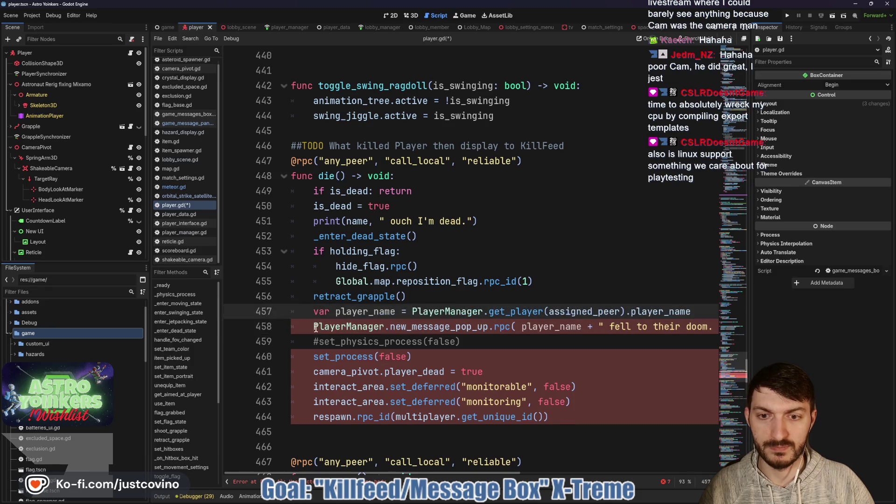
pyautogui.hotkey('ctrl', 's')
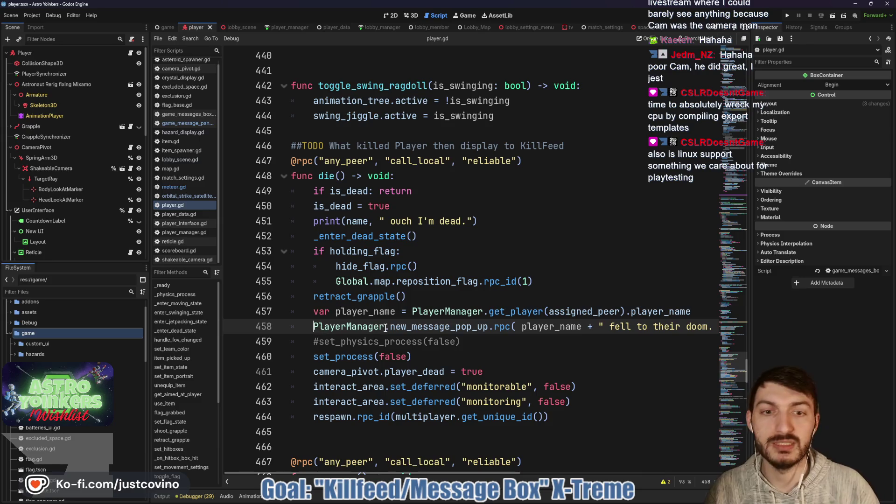
# - Delete the ##TODO comment on line 446, save player.gd, and run the game
pyautogui.click(519, 268)
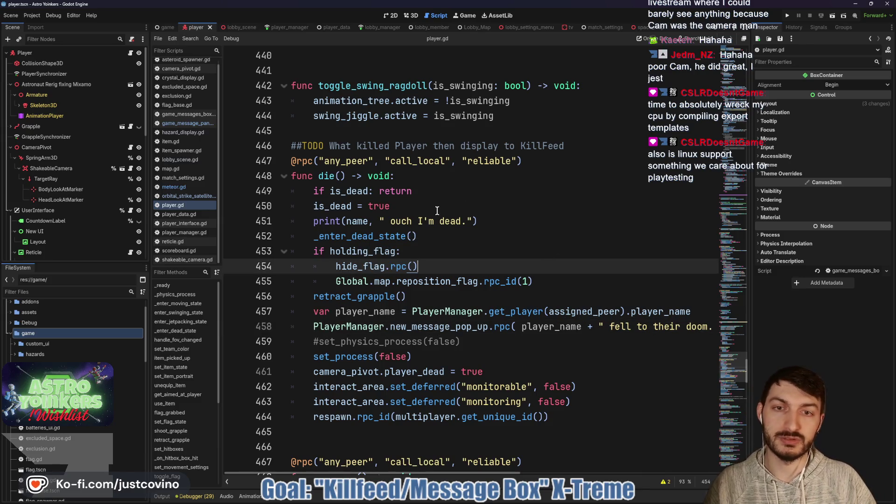
pyautogui.moveTo(590, 142); pyautogui.dragTo(273, 137)
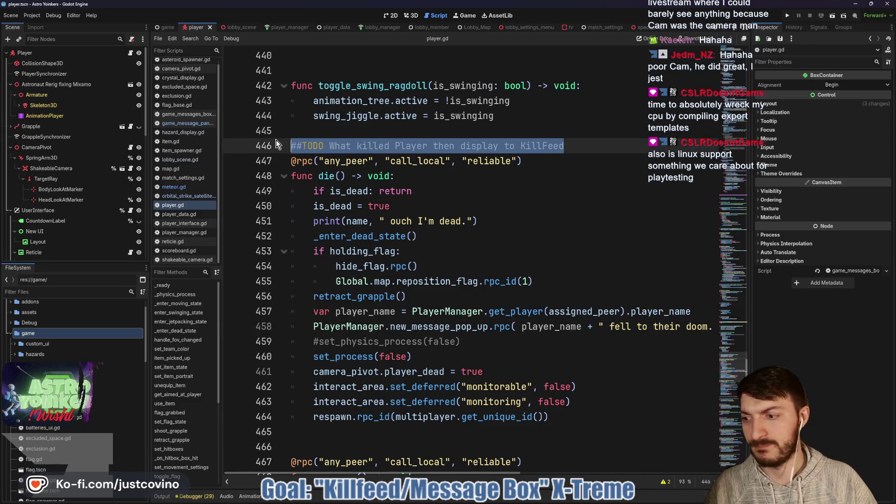
pyautogui.press('BackSpace')
pyautogui.hotkey('ctrl', 's')
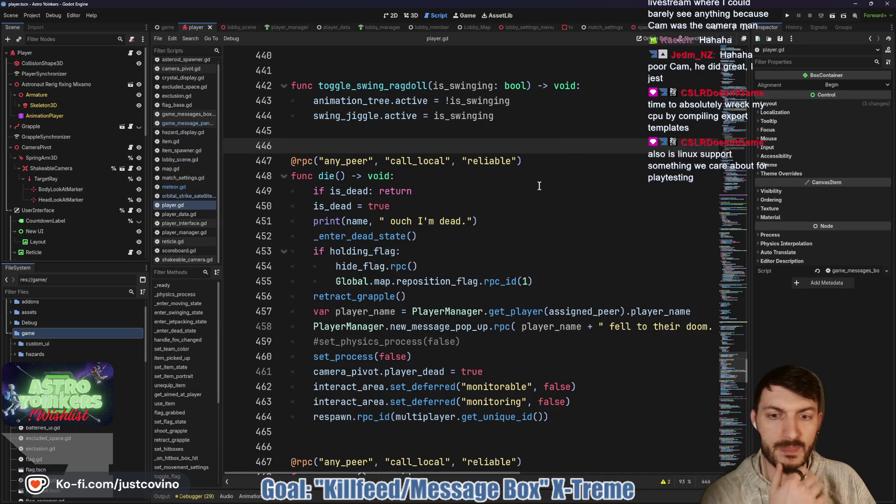
pyautogui.click(788, 17)
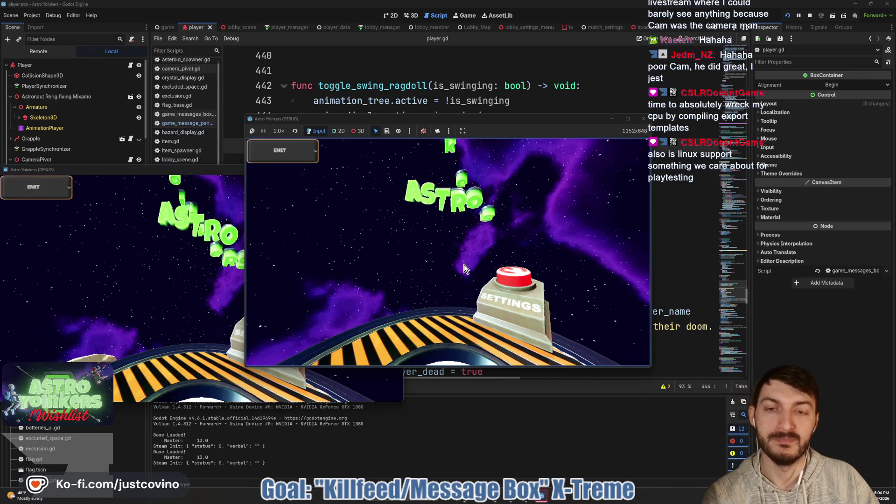
# - Host a lobby in the first game window, join it from the second, and start the match
pyautogui.click(327, 204)
pyautogui.click(438, 217)
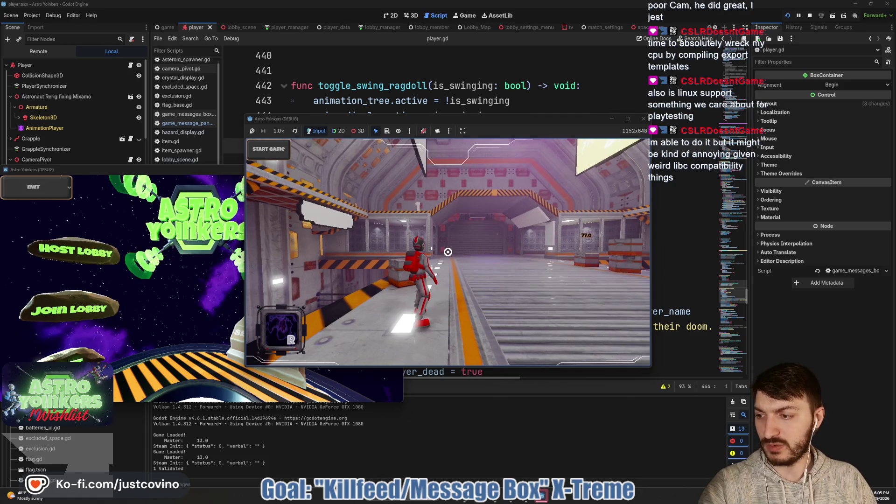
pyautogui.moveTo(213, 171)
pyautogui.mouseDown()
pyautogui.moveTo(598, 128)
pyautogui.moveTo(556, 120)
pyautogui.moveTo(343, 128)
pyautogui.mouseUp()
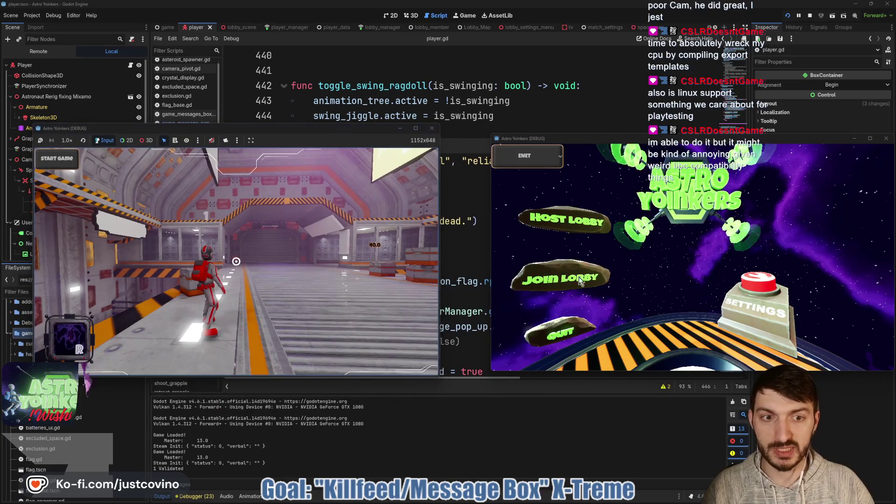
pyautogui.click(555, 276)
pyautogui.click(704, 192)
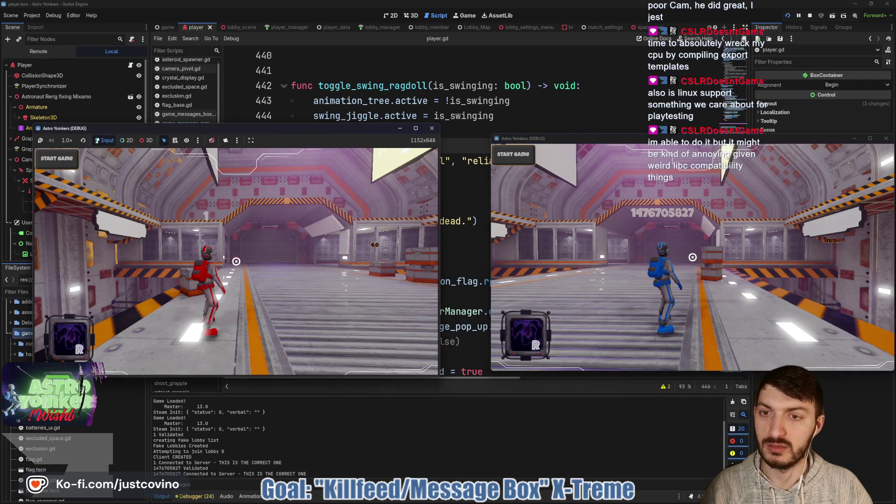
pyautogui.click(236, 252)
pyautogui.press('Escape')
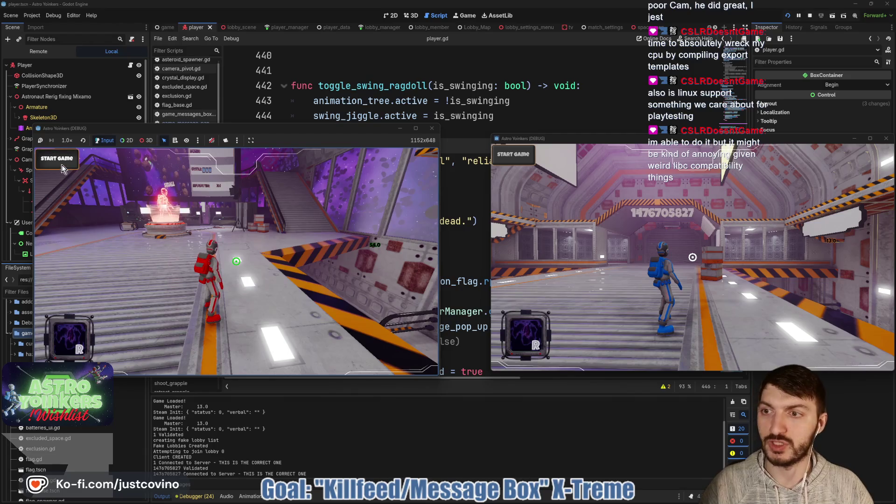
pyautogui.click(62, 164)
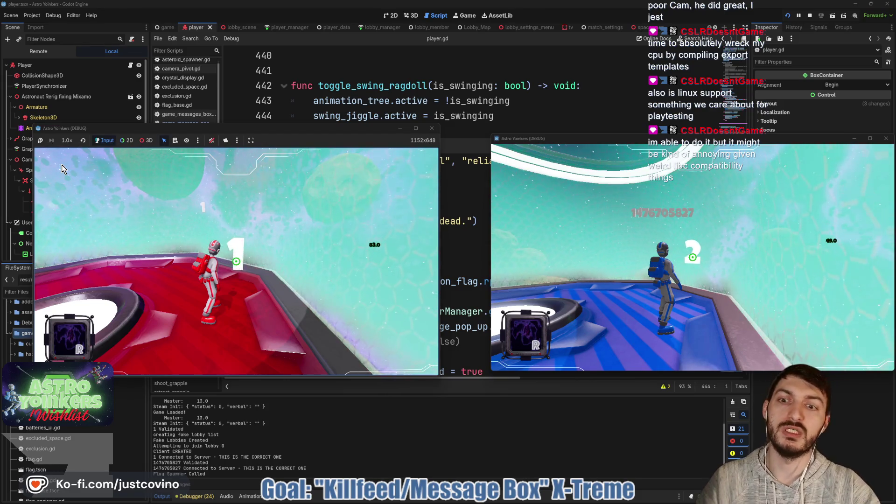
# - Send both players falling off the platform to trigger the doom message, then stop the game
pyautogui.click(259, 262)
pyautogui.press('space')
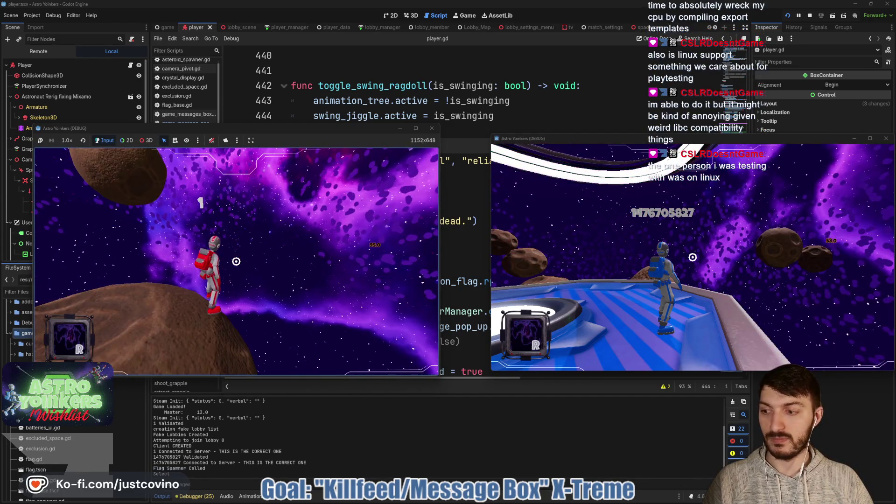
pyautogui.click(236, 261)
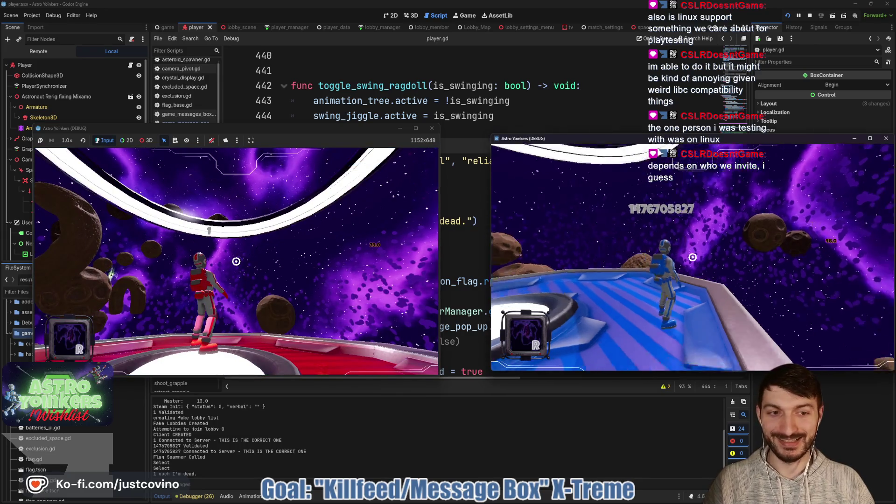
pyautogui.press('space')
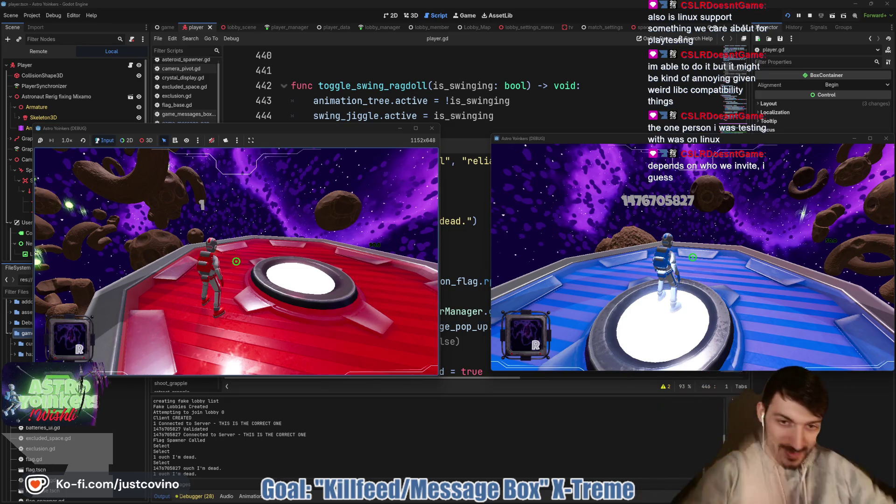
pyautogui.press('F8')
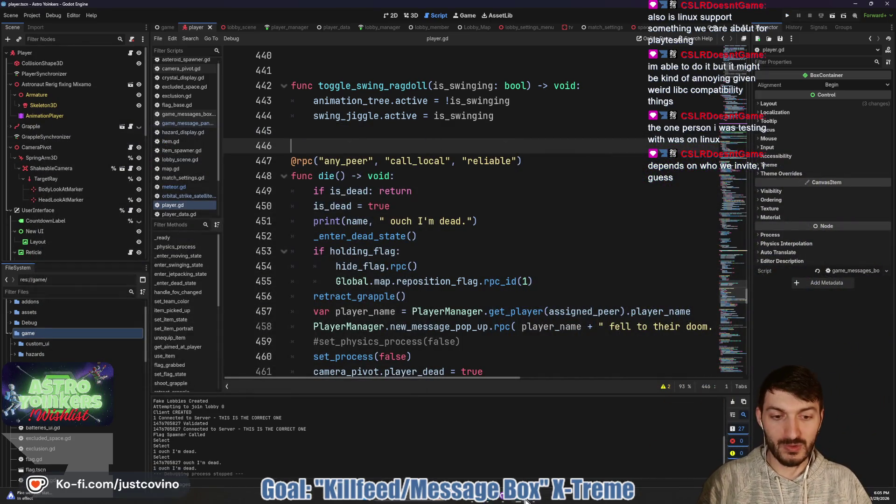
# - Commit the 7 changed files in GitHub Desktop as 'Killfeed implemented', then return to player.gd in Godot
pyautogui.click(514, 500)
pyautogui.click(261, 357)
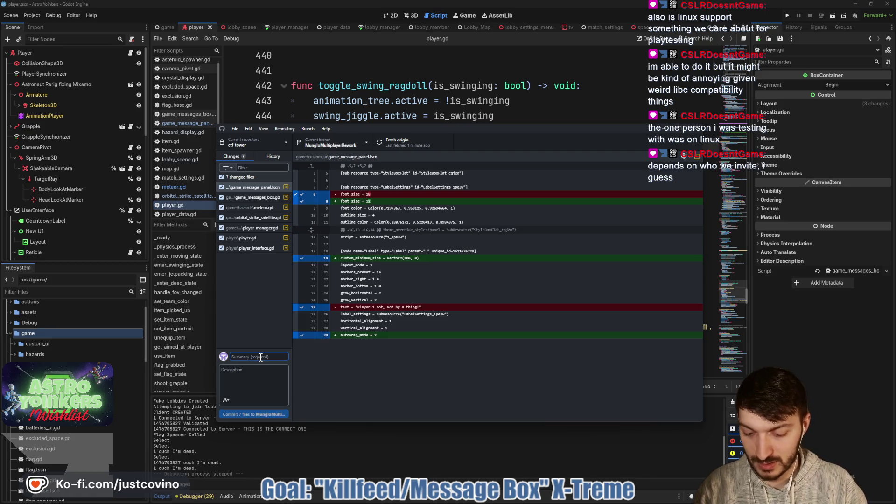
pyautogui.write('Killfeed Implemented')
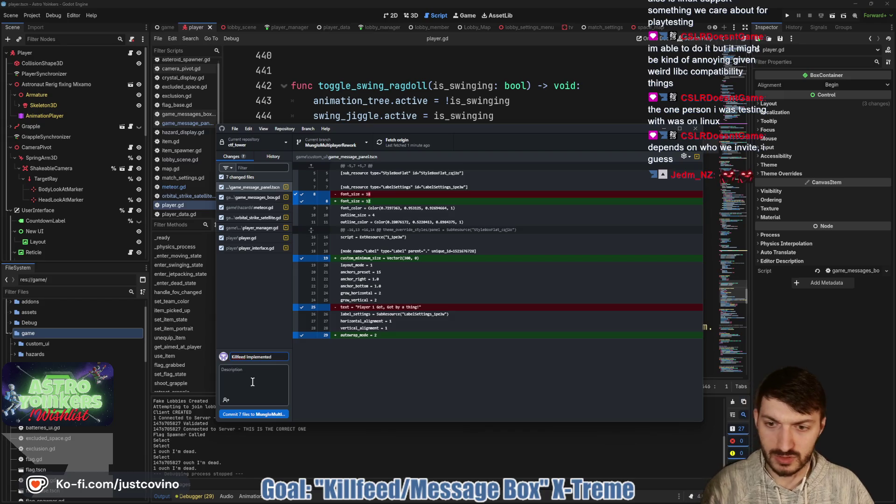
pyautogui.click(263, 415)
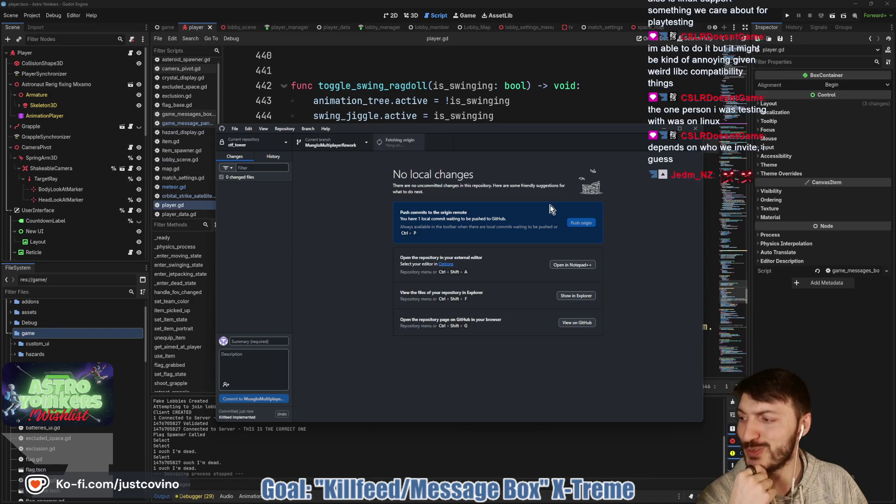
pyautogui.click(517, 111)
pyautogui.click(495, 134)
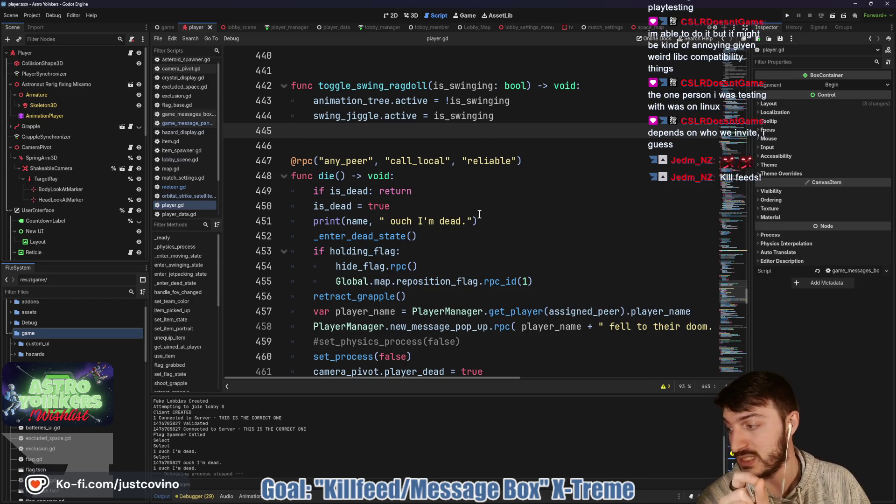
pyautogui.scroll(4, 414, 199)
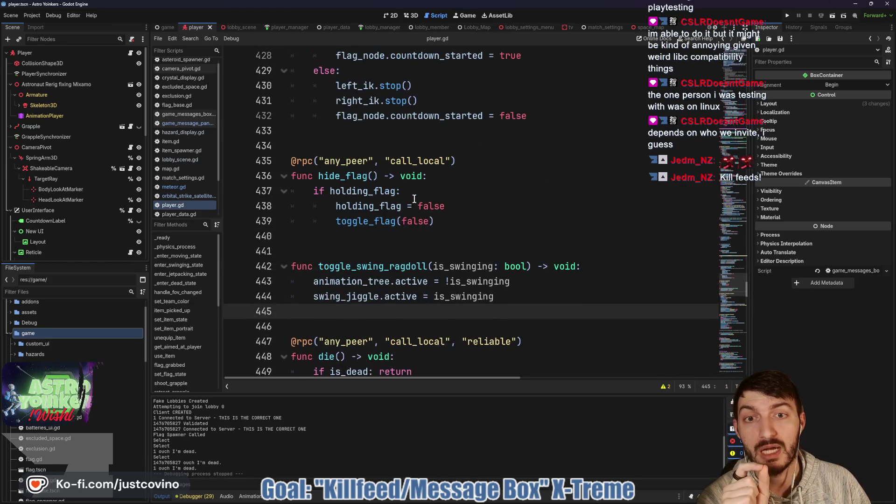
pyautogui.scroll(-6, 372, 244)
pyautogui.scroll(5, 374, 242)
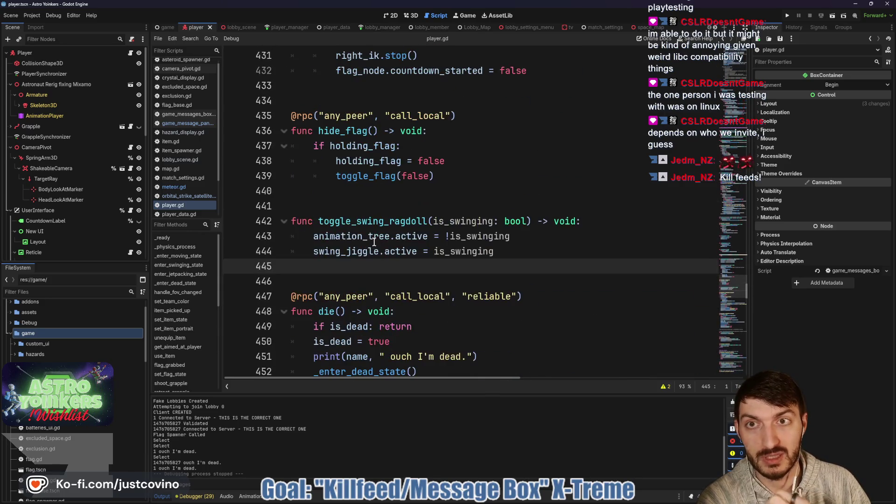
pyautogui.scroll(-4, 383, 220)
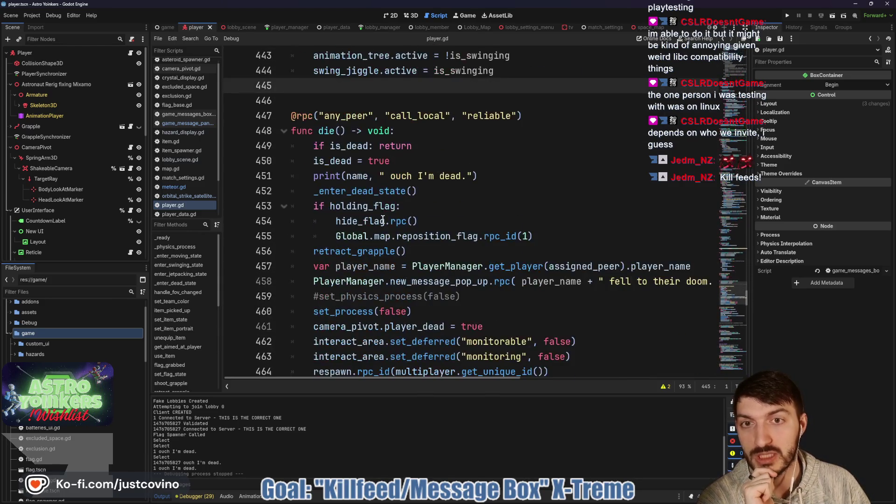